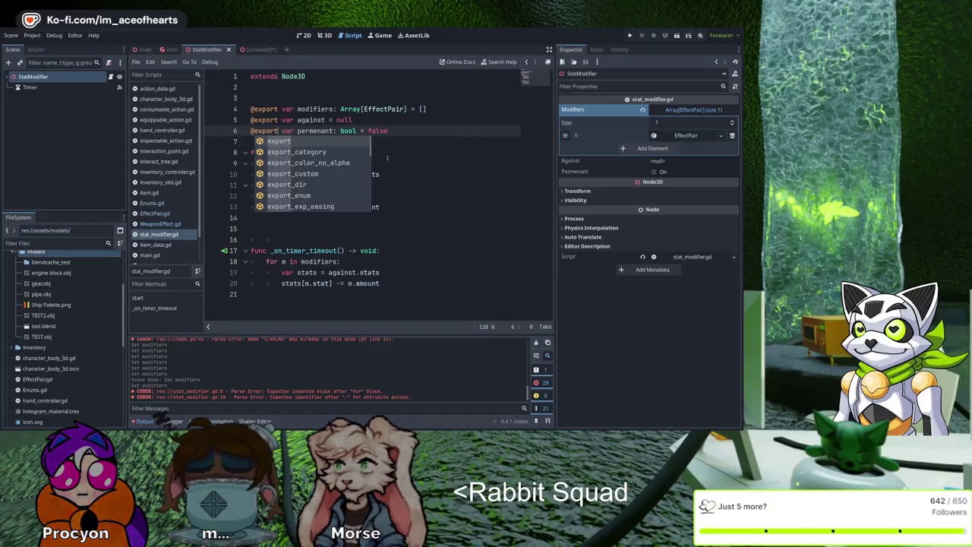
Step: Add an 'if not permenant:' line after the stat increase in start(), then drag the Timer node into the script
left_click(531, 207)
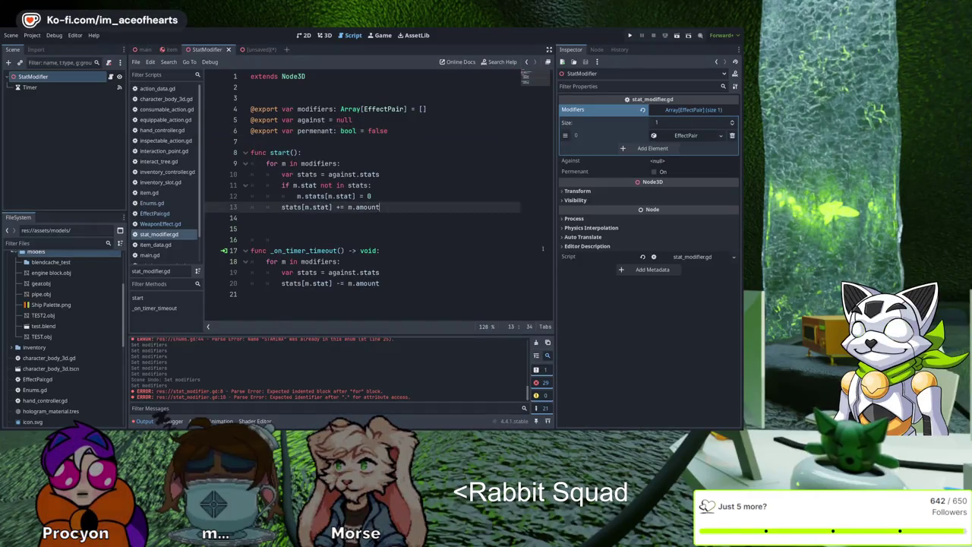
key("Return")
type("if permenant:")
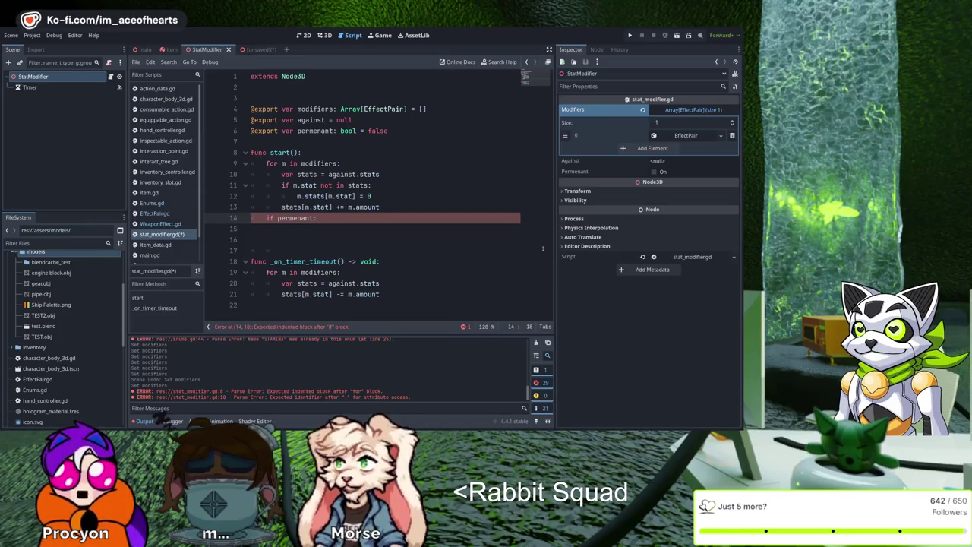
key("Home")
key("Return")
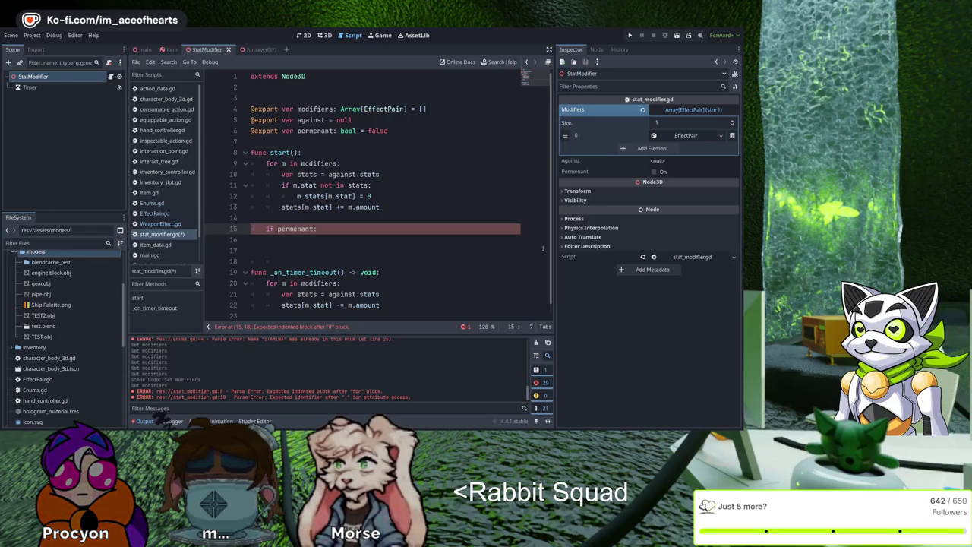
key("ctrl+space")
key("Right")
key("Right")
key("Right")
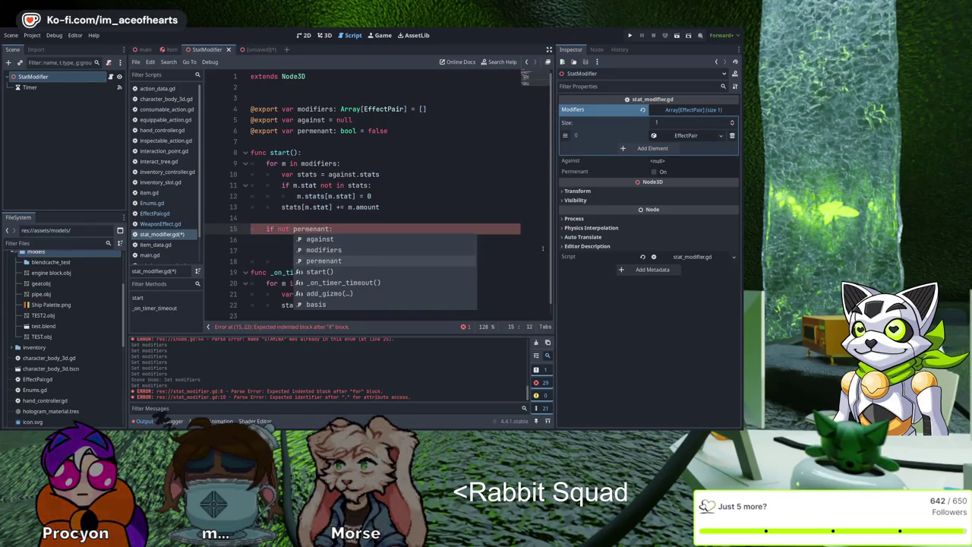
key("End")
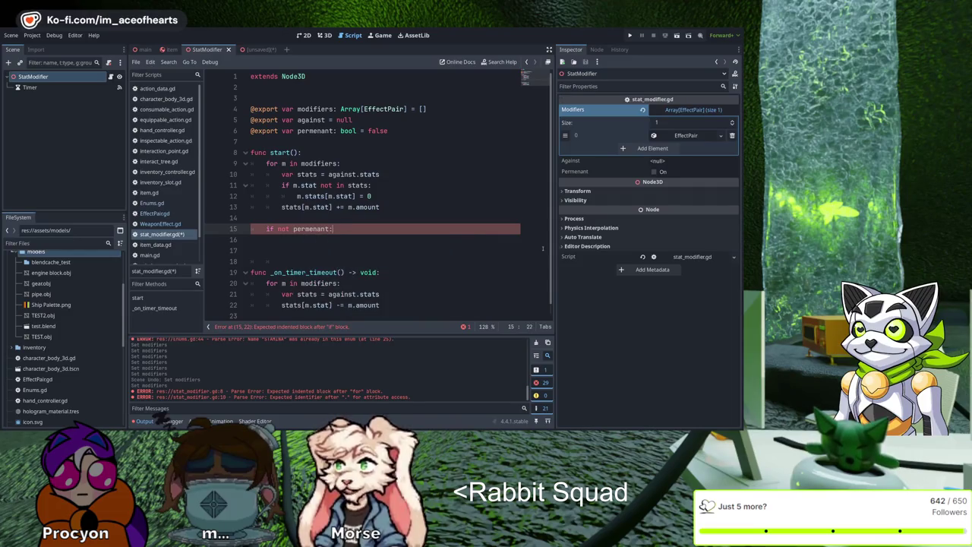
mouse_move(29, 88)
left_mouse_down()
mouse_move(303, 89)
mouse_move(402, 110)
mouse_move(395, 114)
left_mouse_up()
key("Up")
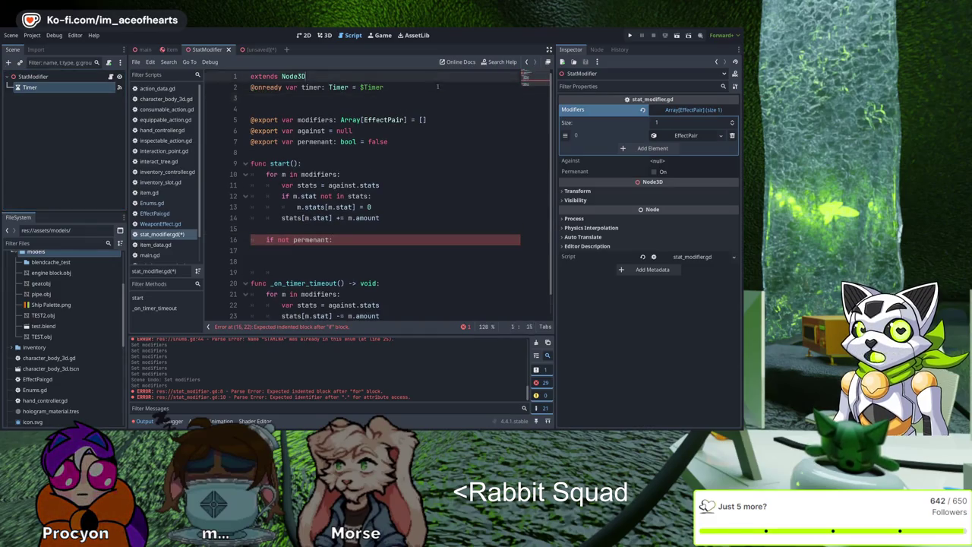
key("Return")
key("Down")
key("ctrl+Right")
key("ctrl+Right")
key("ctrl+Right")
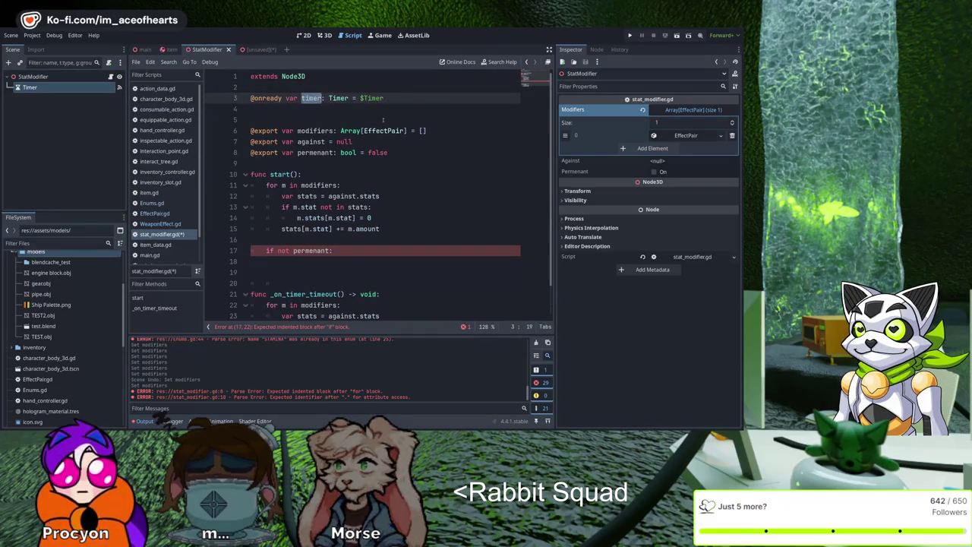
Step: Call timer.start() inside the 'if not permenant:' branch
key("alt+Left")
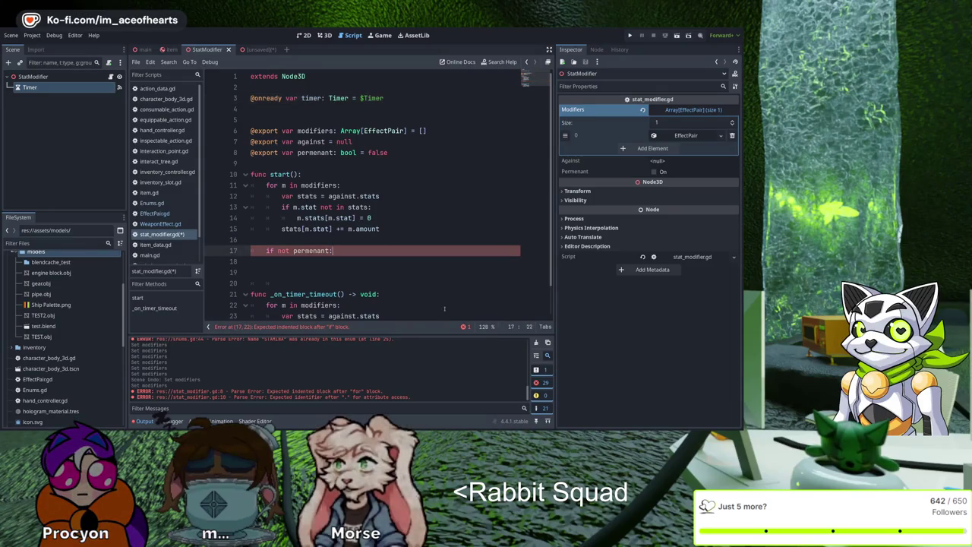
key("Return")
type("timer.start(")
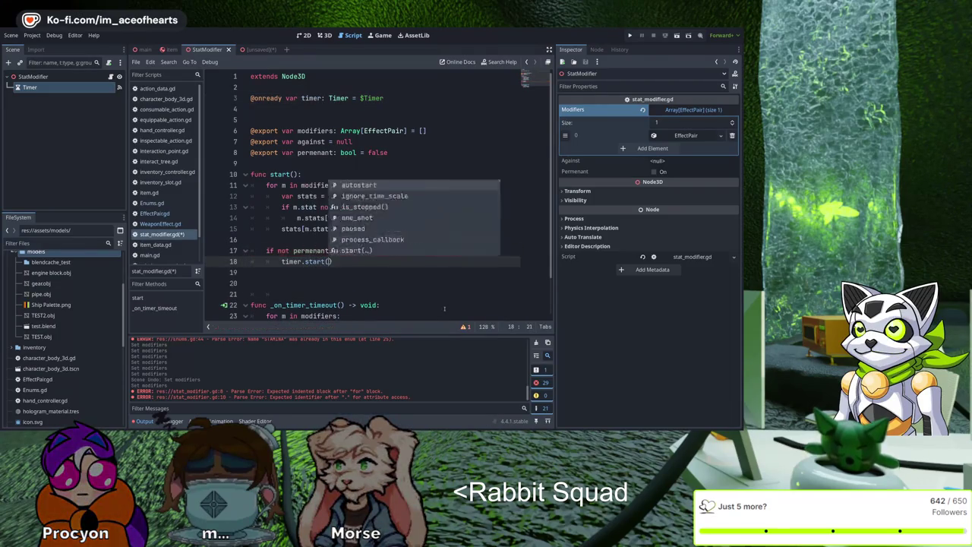
key("Return")
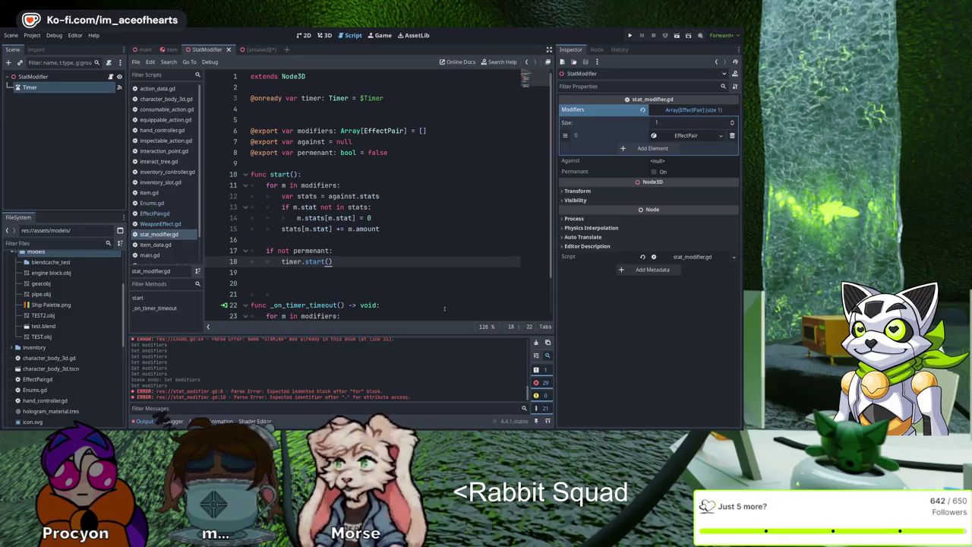
left_click(45, 88)
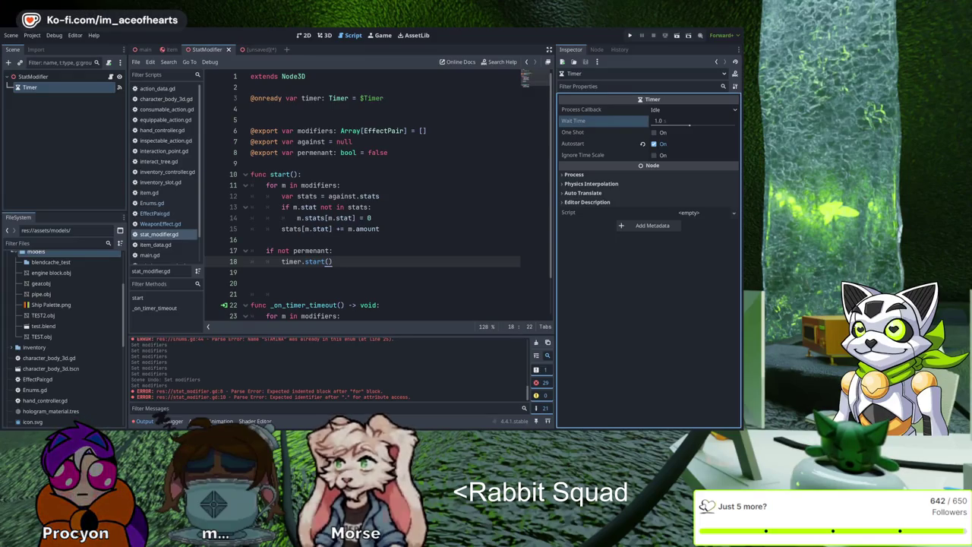
Step: Add a 'timer.wait_time' line below timer.start(), correcting the misspelled 'tiemr'
left_click(468, 164)
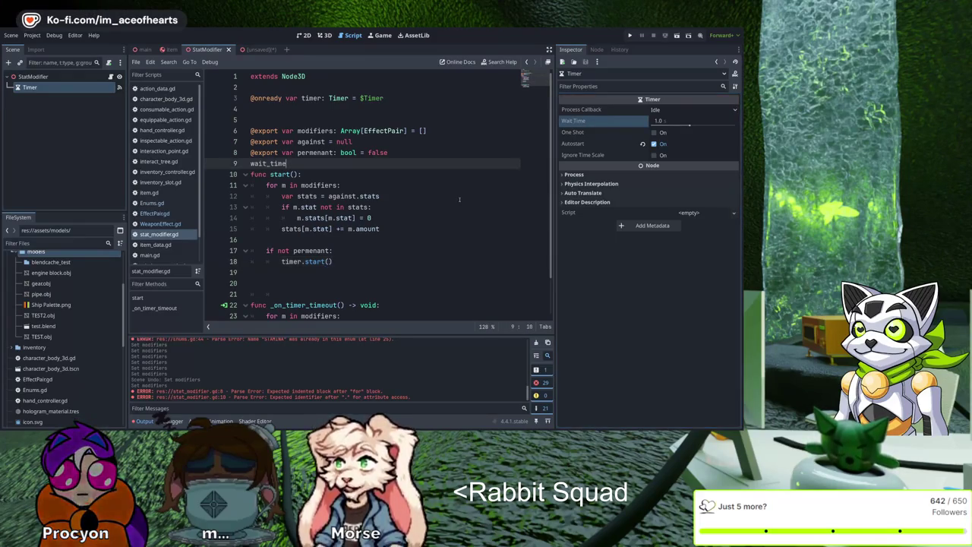
left_click(334, 262)
key("Return")
type("tiemr.wait_time")
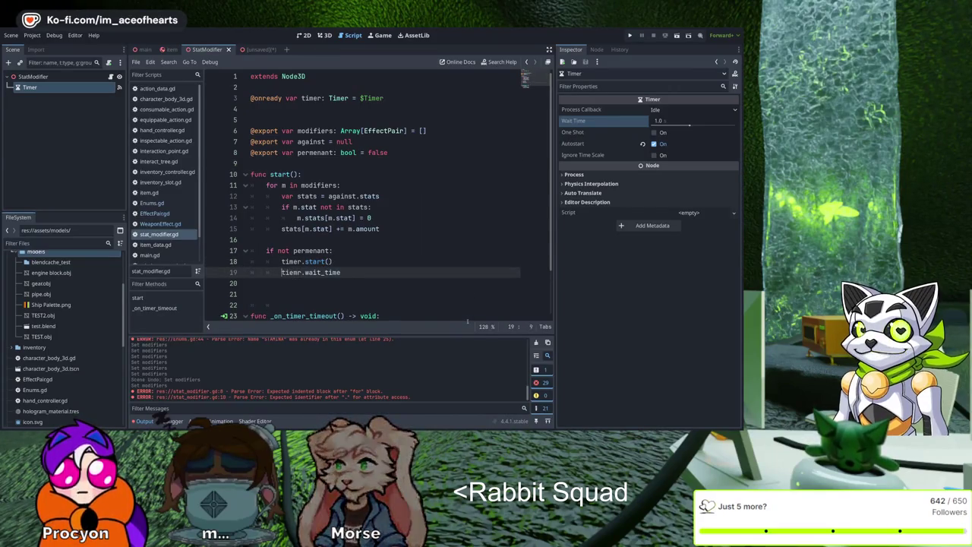
key("ctrl+Left")
key("Left")
key("BackSpace")
key("BackSpace")
type("r")
key("Left")
key("Left")
type("m")
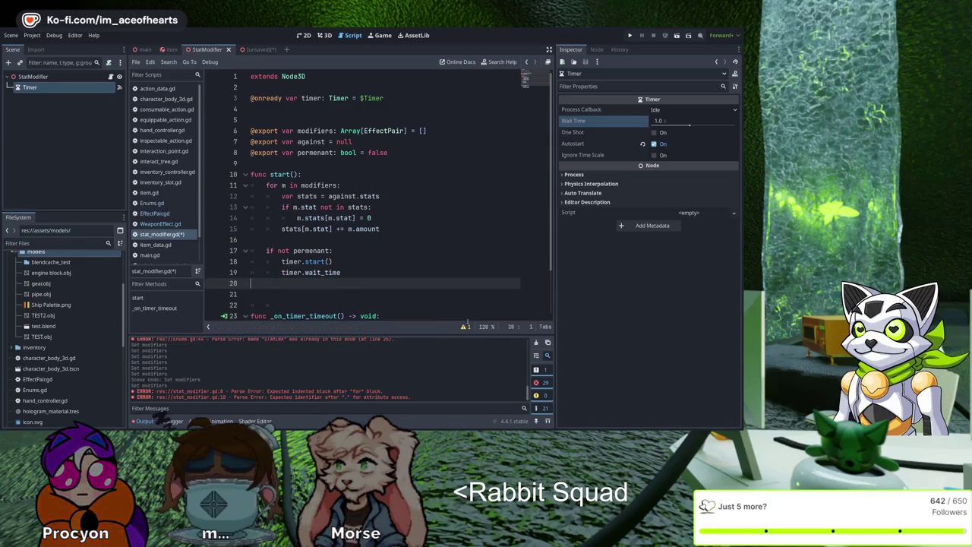
key("End")
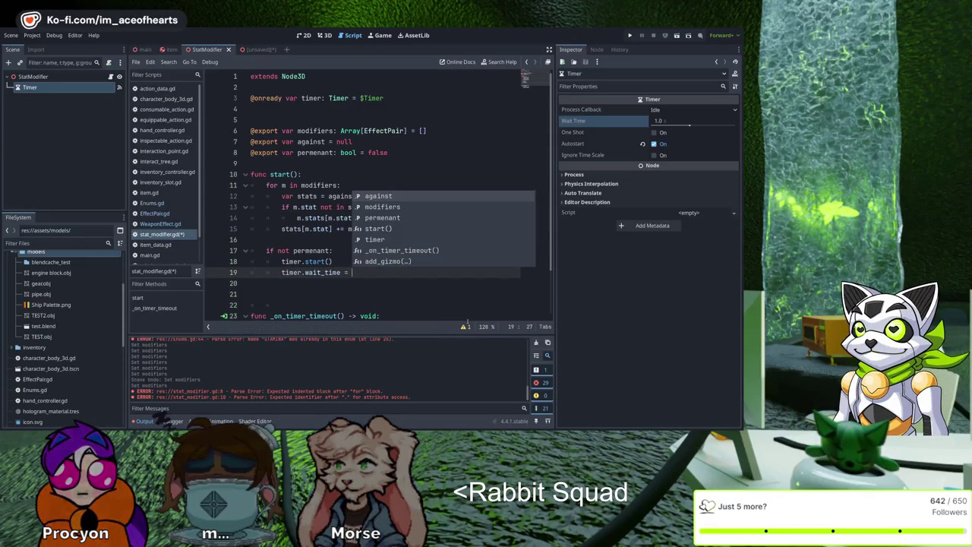
key("Escape")
Step: Move the timer.wait_time line above timer.start()
key("Up")
key("Up")
key("Up")
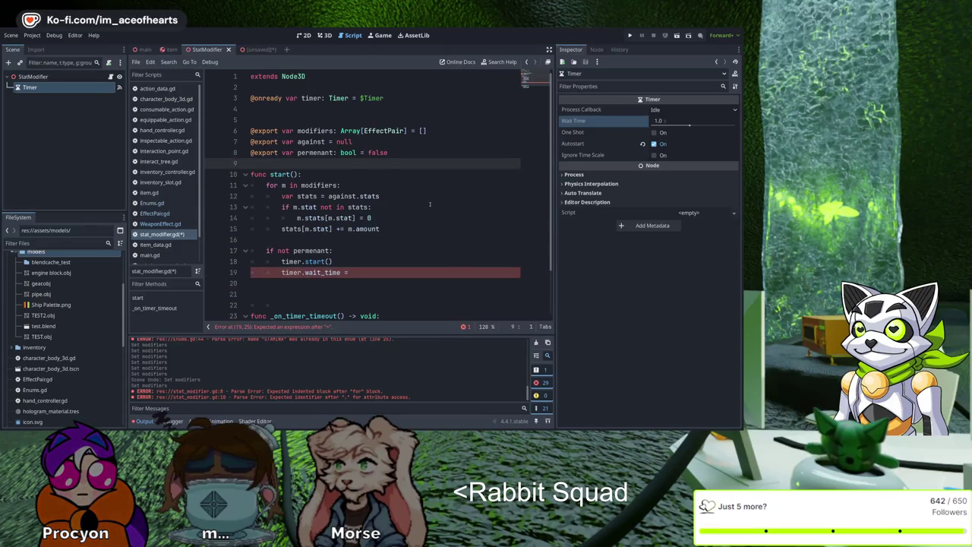
key("Down")
key("Down")
key("Down")
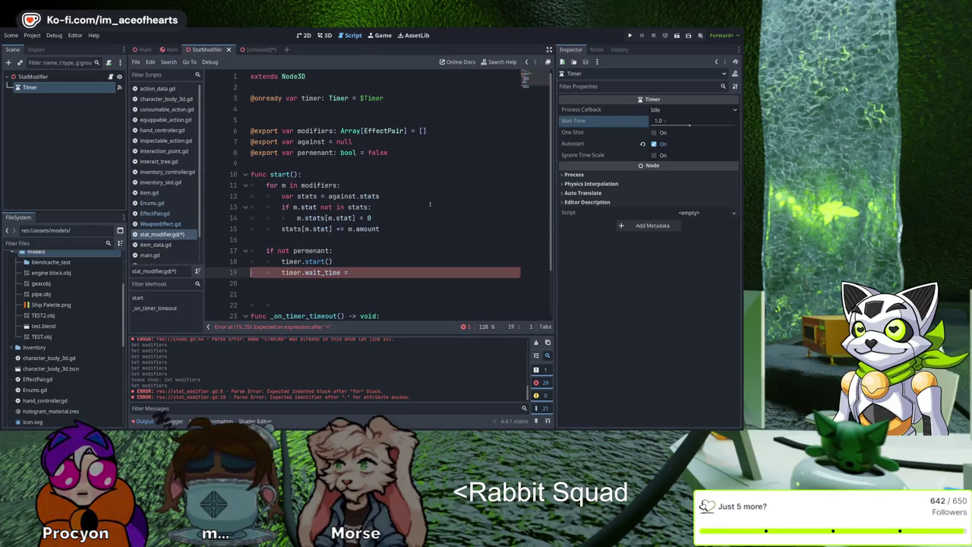
key("shift+End")
key("ctrl+x")
key("Up")
key("ctrl+v")
key("Return")
key("Up")
key("End")
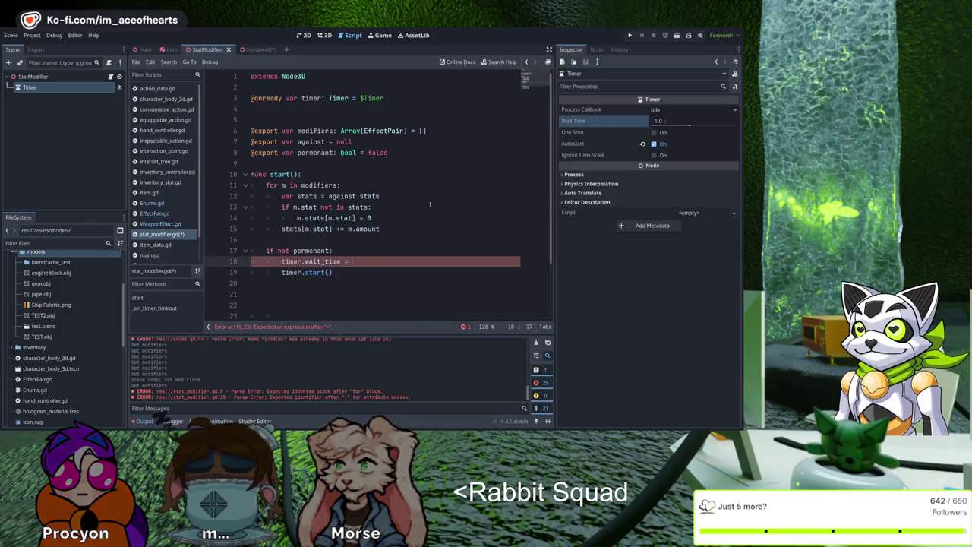
key("Up")
key("Up")
key("Up")
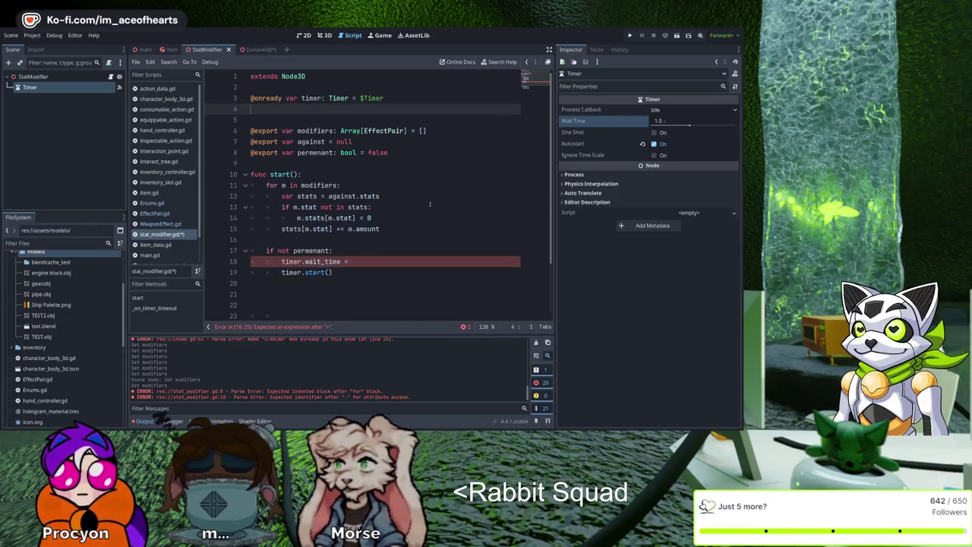
type("@export ")
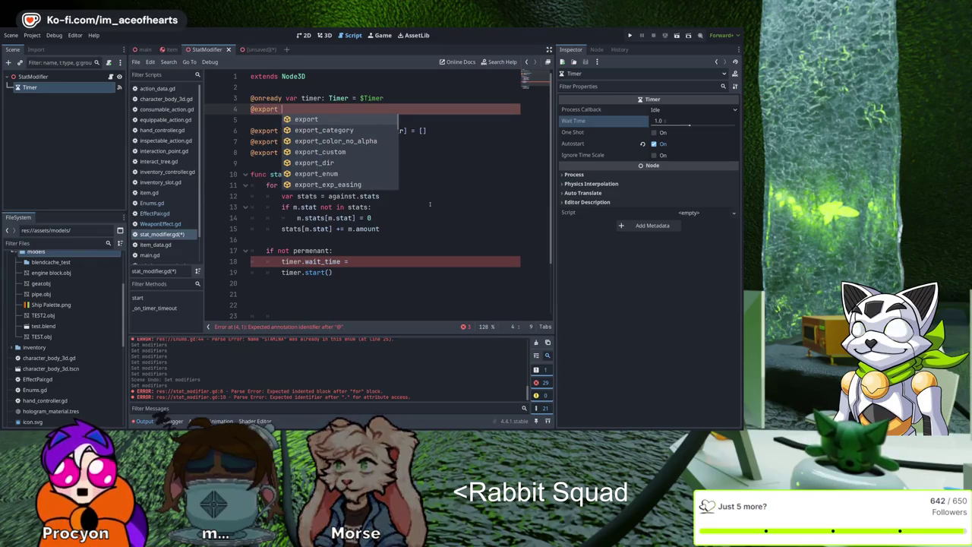
type("var ")
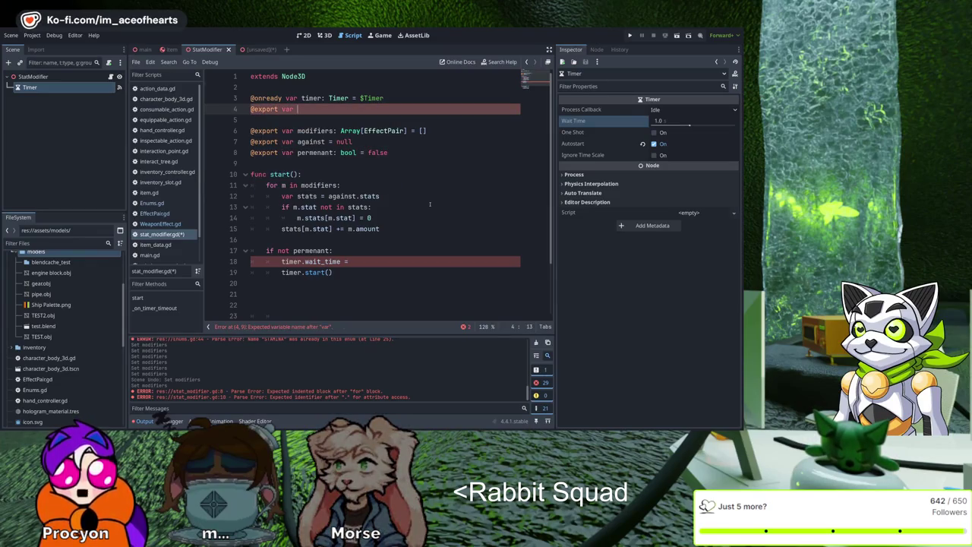
type("time: ")
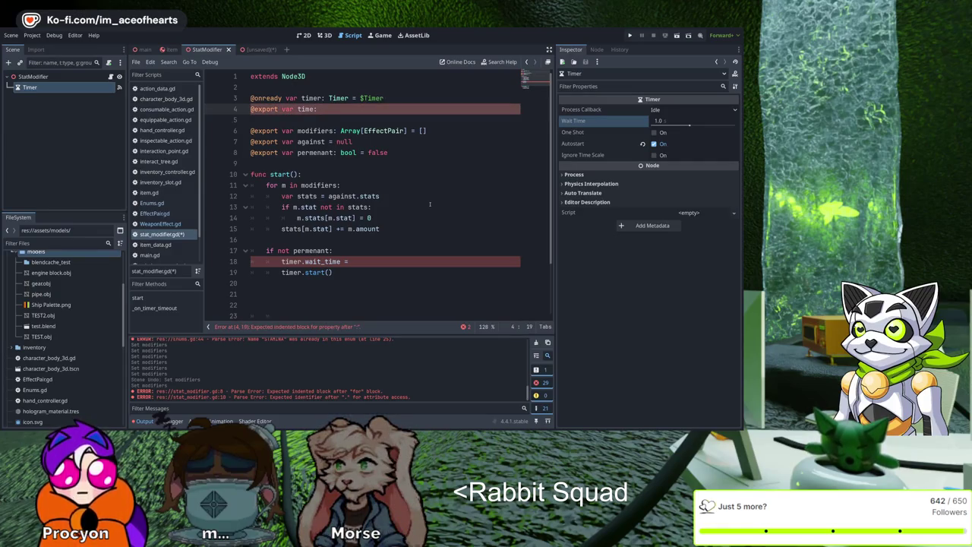
type("float = 1.")
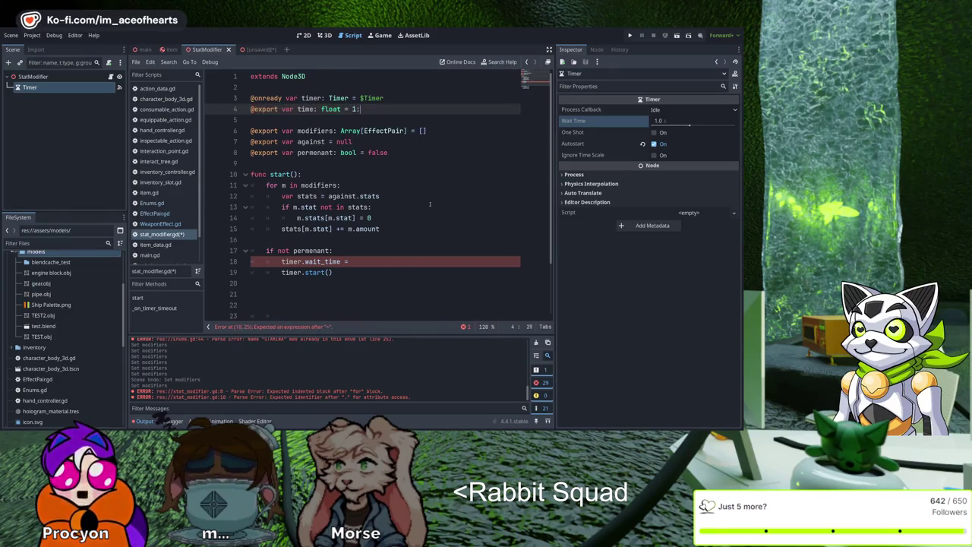
key("BackSpace")
key("alt+Down")
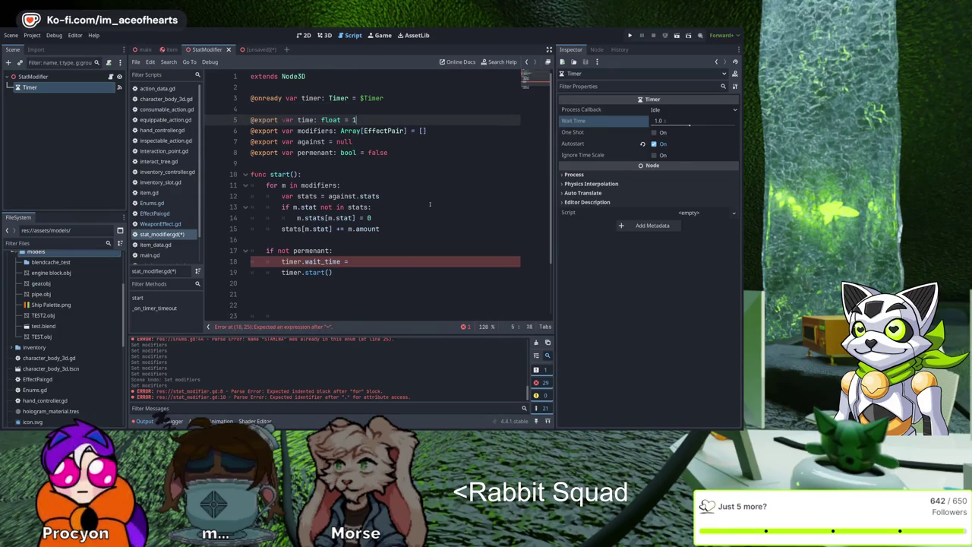
key("ctrl+s")
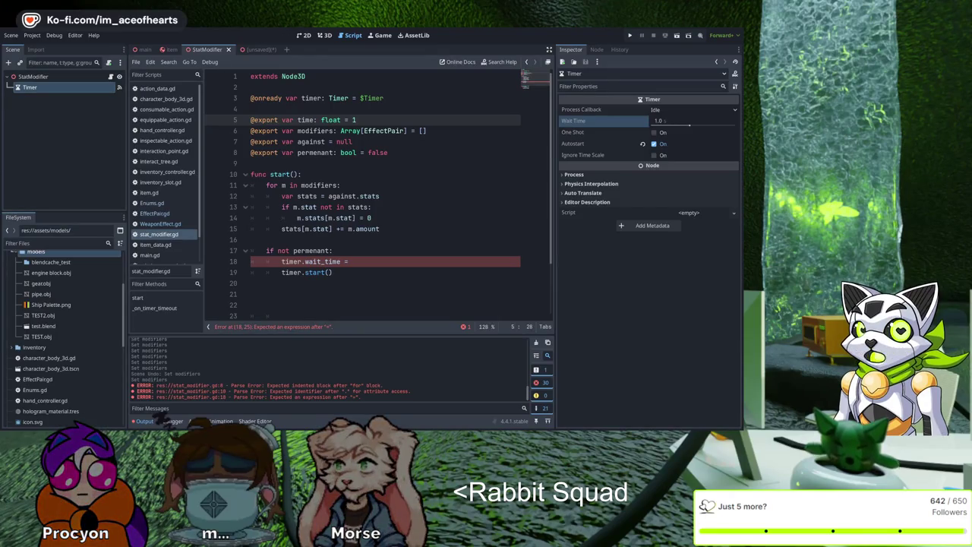
left_click(331, 272)
Step: Complete the line as 'timer.wait_time = time' and scroll down to _on_timer_timeout
left_click(352, 261)
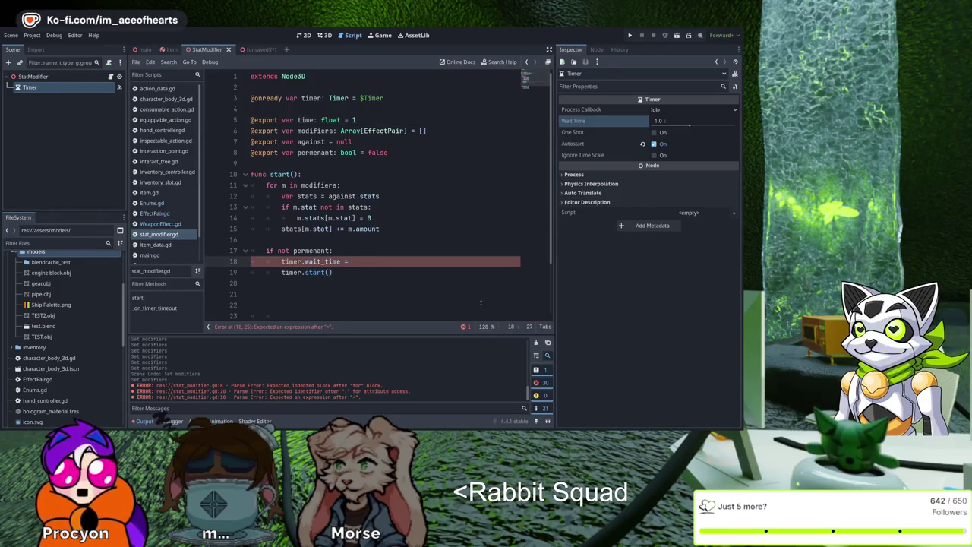
type("time")
key("Escape")
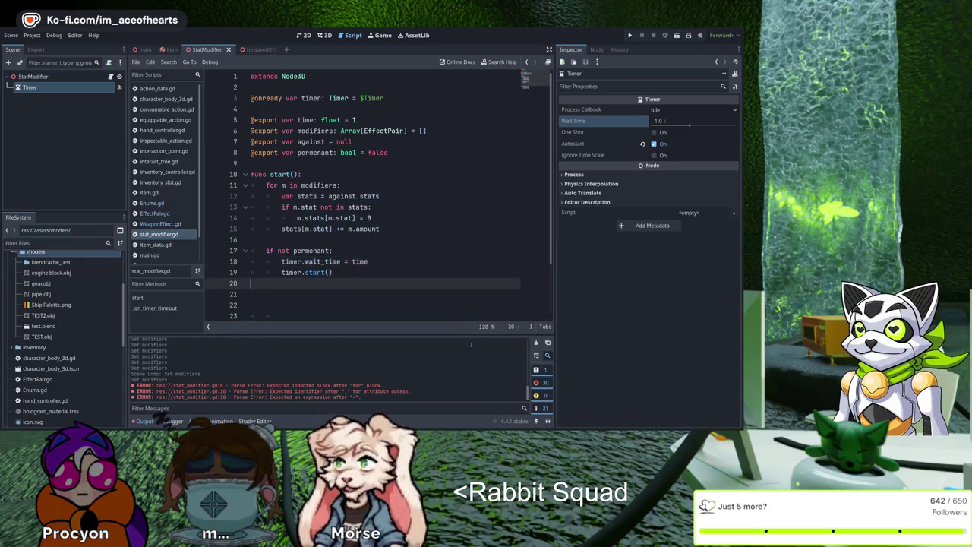
scroll(479, 311, "down", 2)
key("Down")
key("Down")
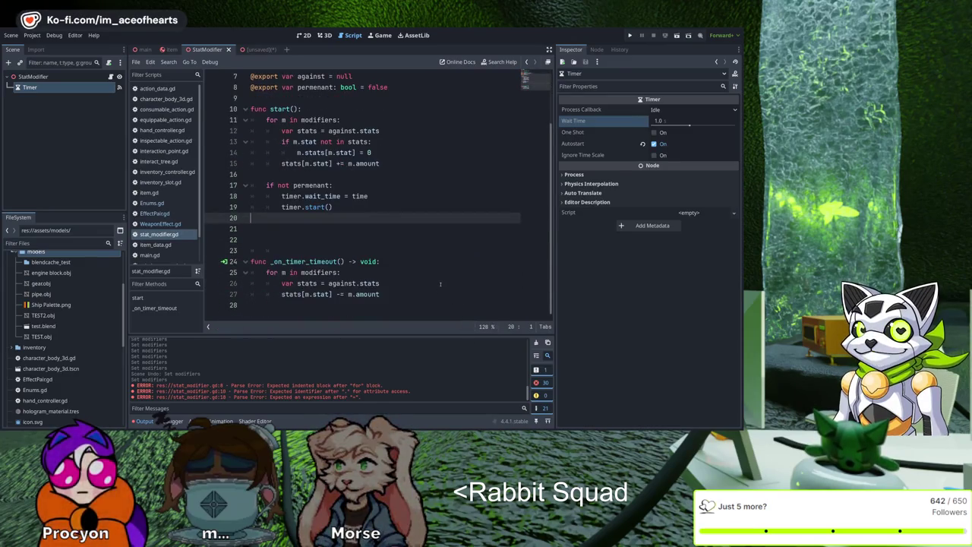
key("Down")
key("Down")
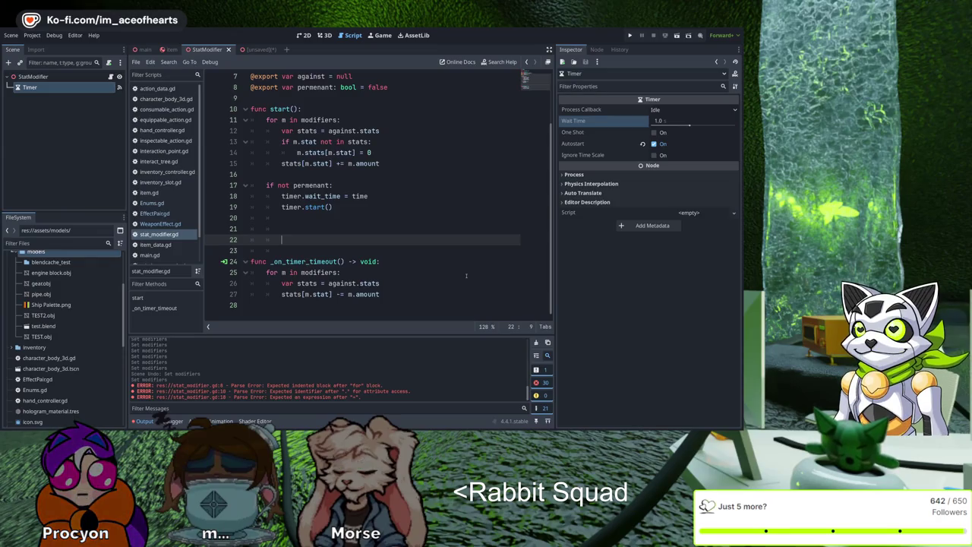
scroll(441, 263, "up", 2)
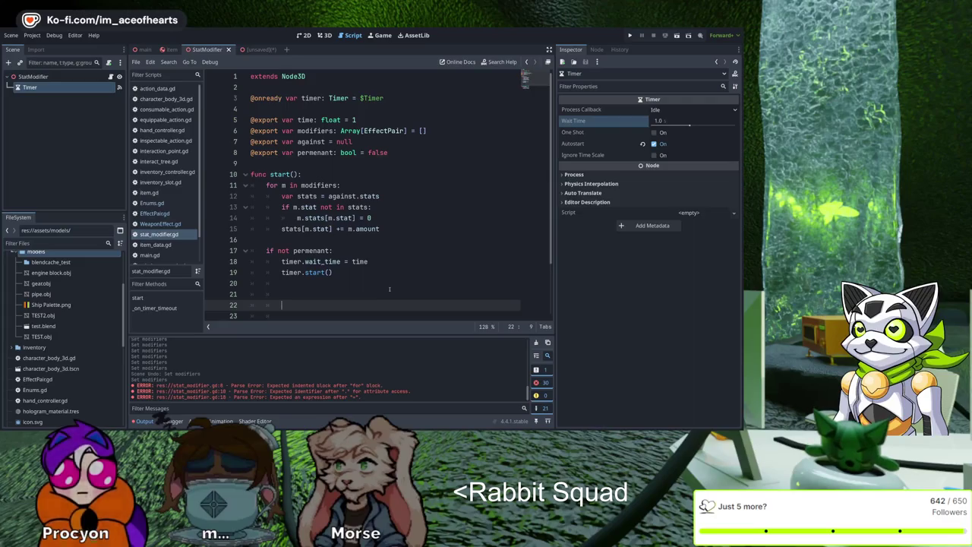
scroll(389, 288, "down", 2)
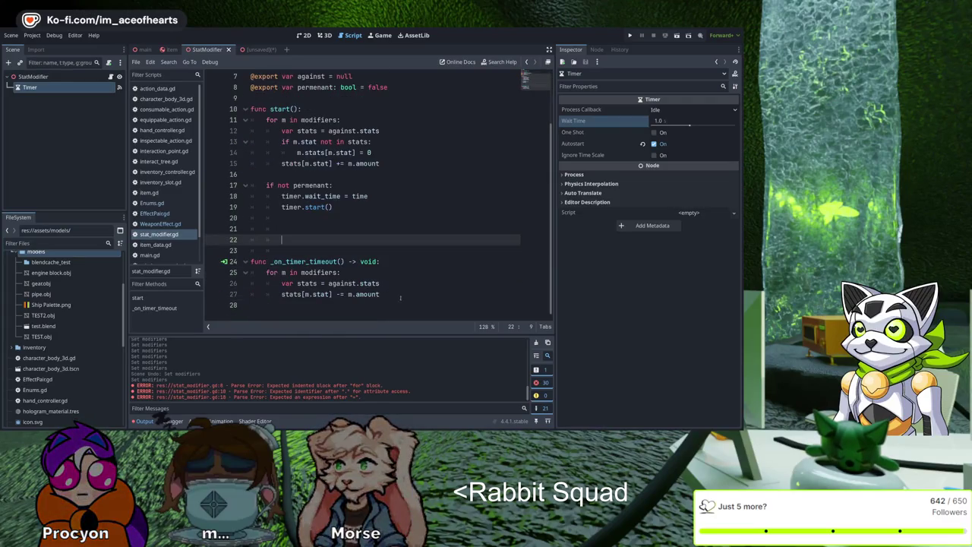
Step: Add a top-level 'func invert():' header on line 23 below start()
key("Down")
key("BackSpace")
key("BackSpace")
type("func invert")
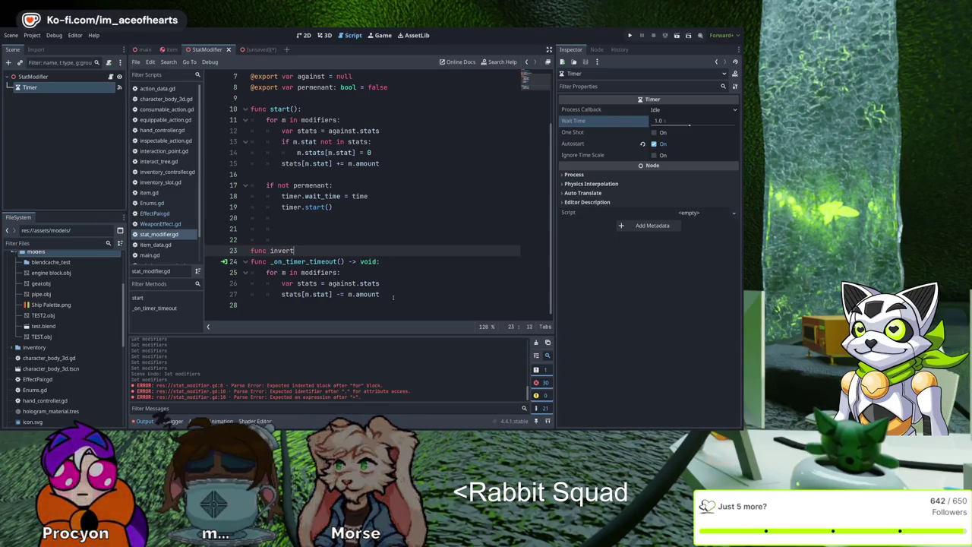
type("():")
key("Return")
key("Up")
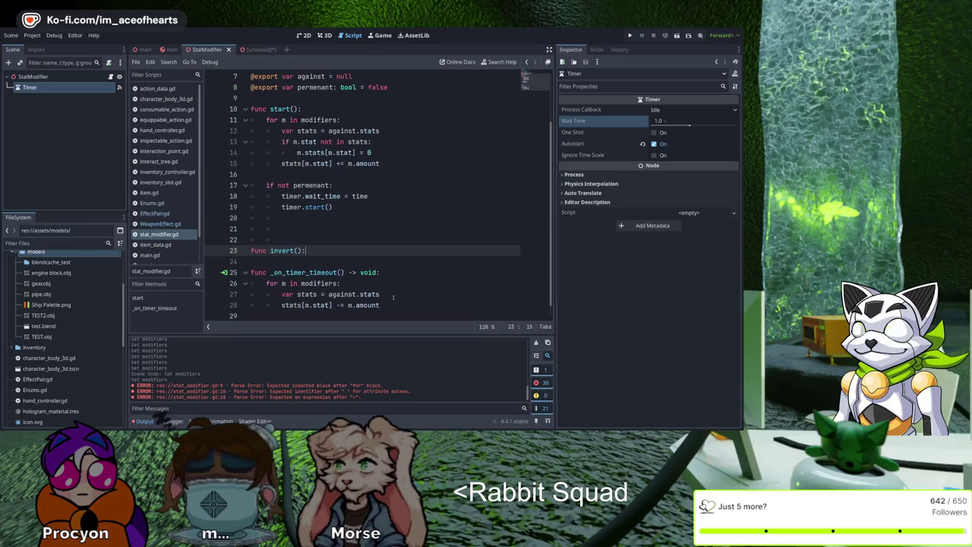
Step: Copy start()'s for-loop over modifiers and paste it into invert()
key("Up")
key("Up")
key("Up")
key("Up")
key("Up")
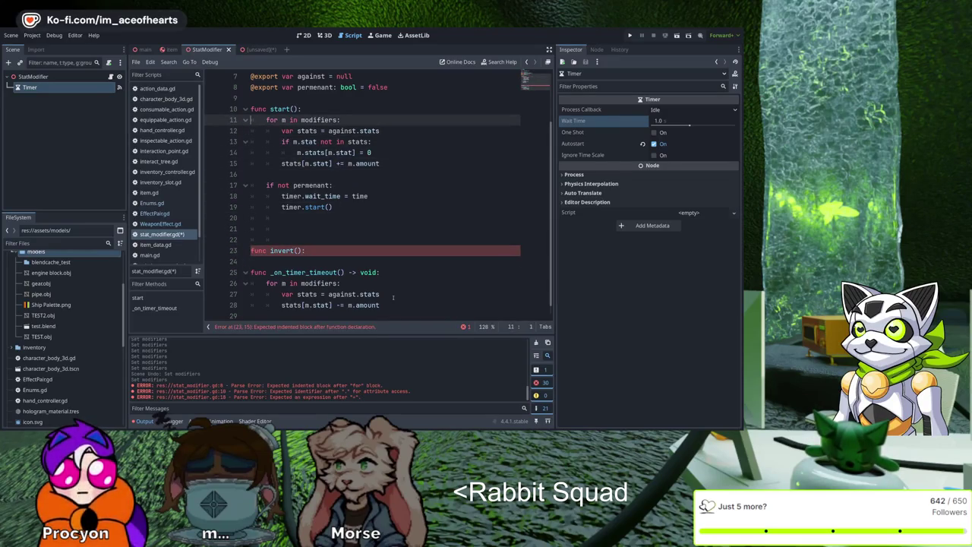
key("shift+Down")
key("shift+Down")
key("shift+Down")
key("Down")
key("Down")
key("Down")
key("End")
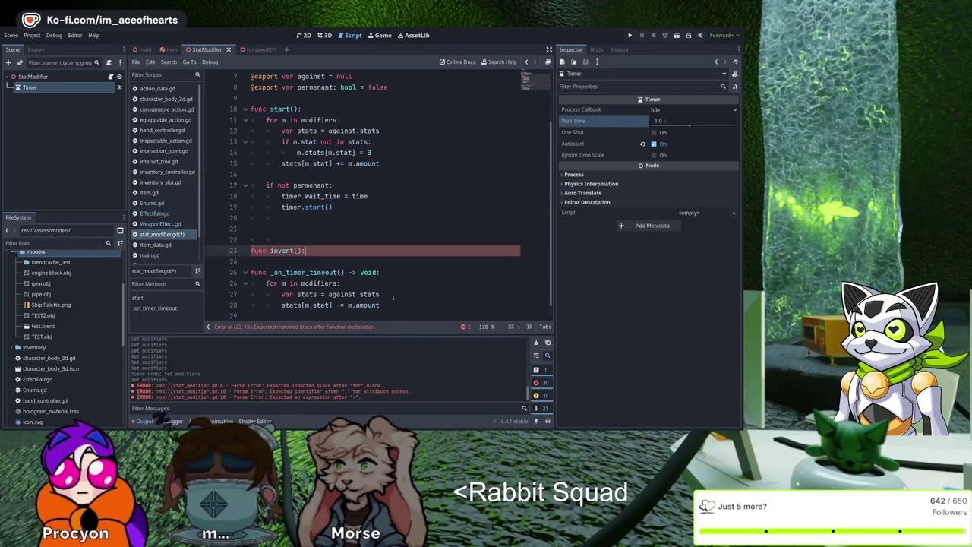
key("Return")
key("Up")
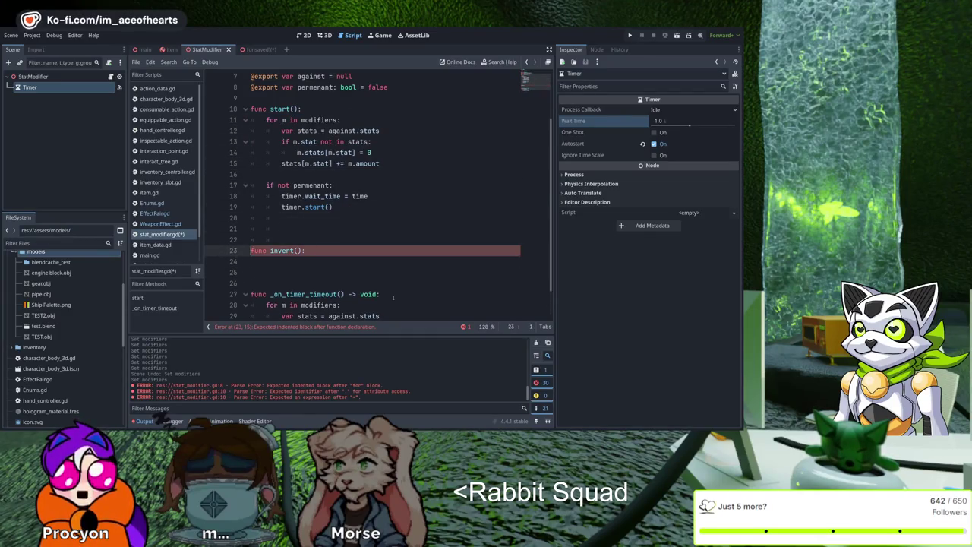
key("Down")
key("ctrl+v")
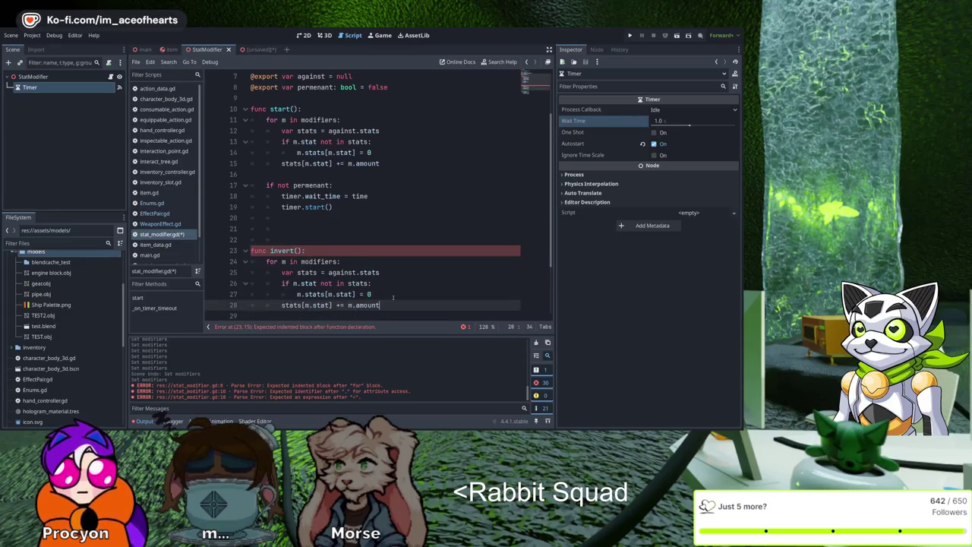
Step: Change the pasted '+=' to '-=' so invert() subtracts each amount, and save
key("BackSpace")
type("-")
key("Down")
key("Down")
key("Down")
key("Up")
key("Up")
key("Up")
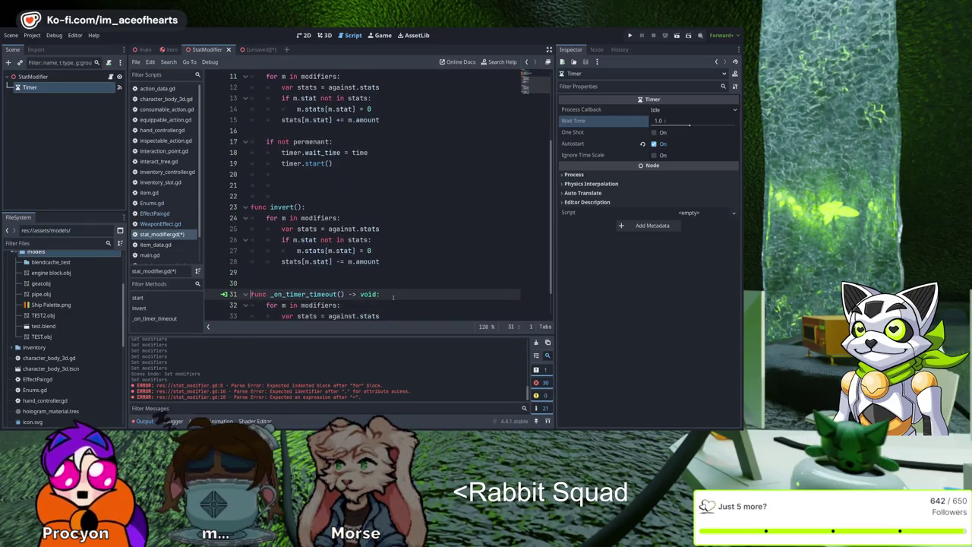
key("Right")
key("Right")
key("Right")
key("ctrl+s")
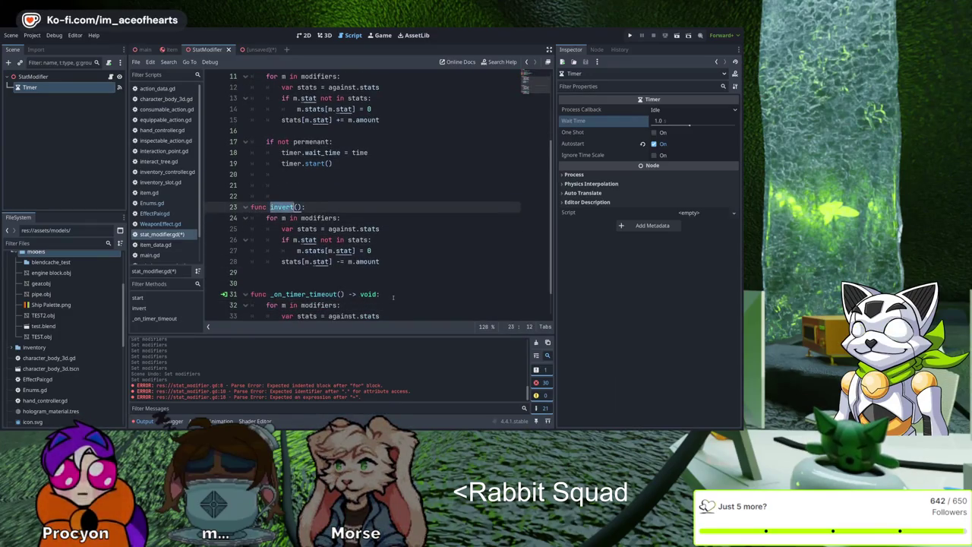
key("Down")
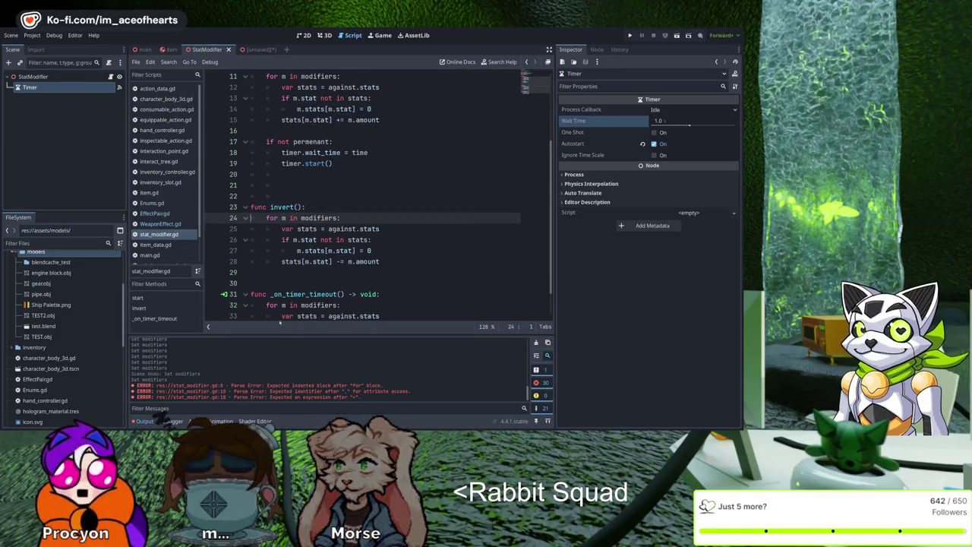
Step: Replace the loop in _on_timer_timeout with a single invert() call
scroll(394, 304, "down", 1)
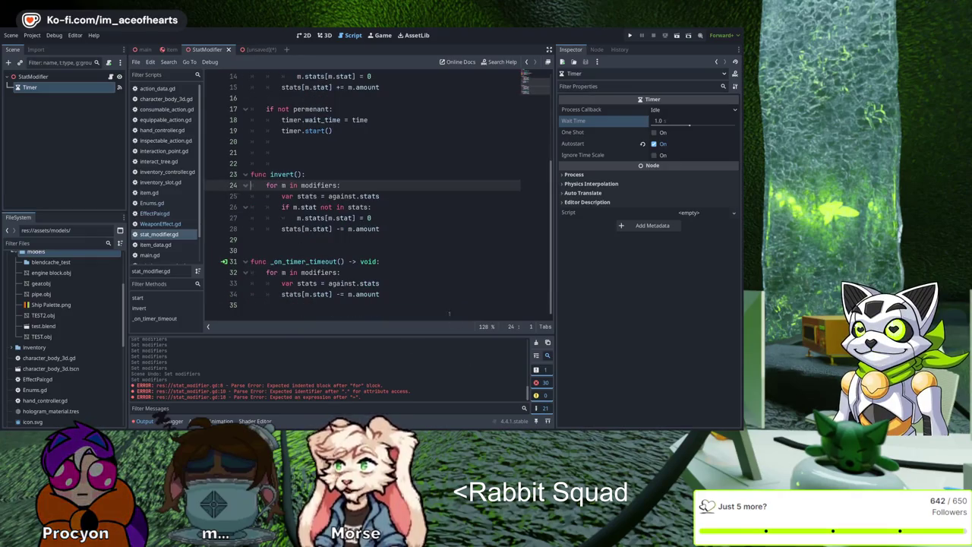
key("Down")
key("Down")
key("Down")
key("End")
key("shift+Up")
key("shift+Up")
key("shift+Home")
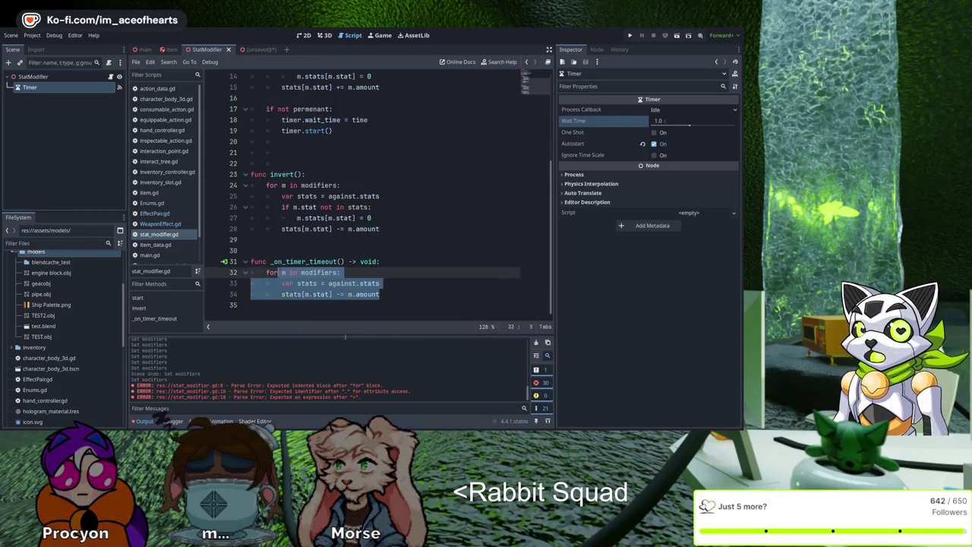
type("invert()")
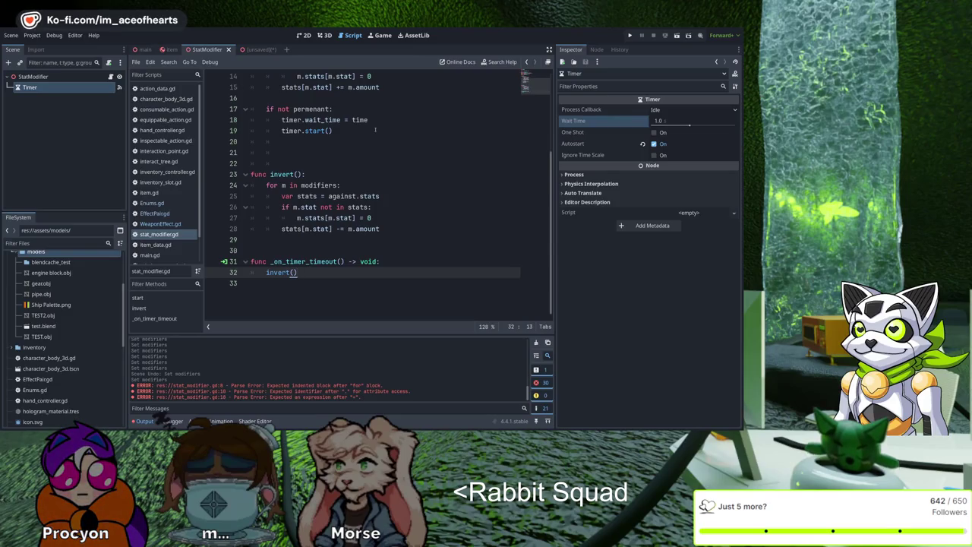
Step: Check the Timer's timeout signal connection in the Node tab, then open Enums.gd
left_click(597, 49)
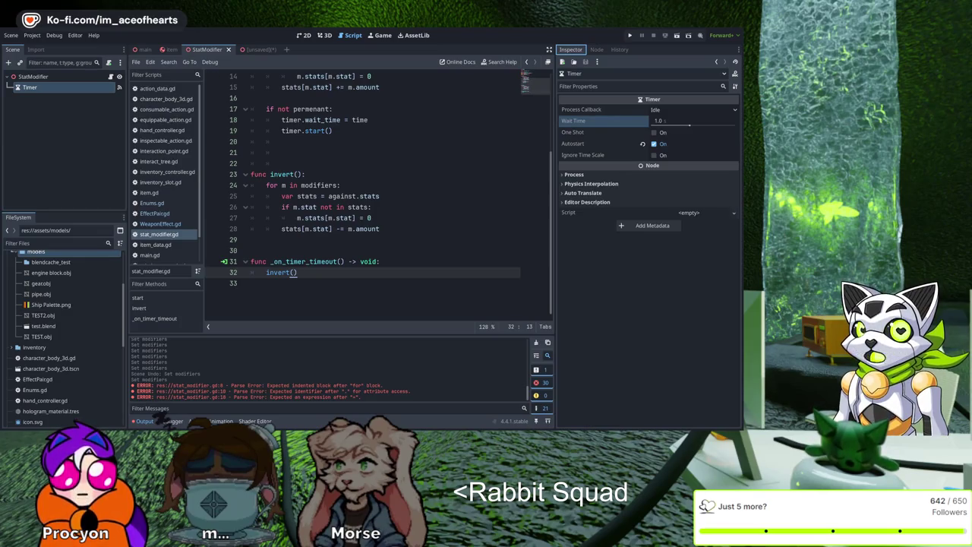
key("Up")
key("Up")
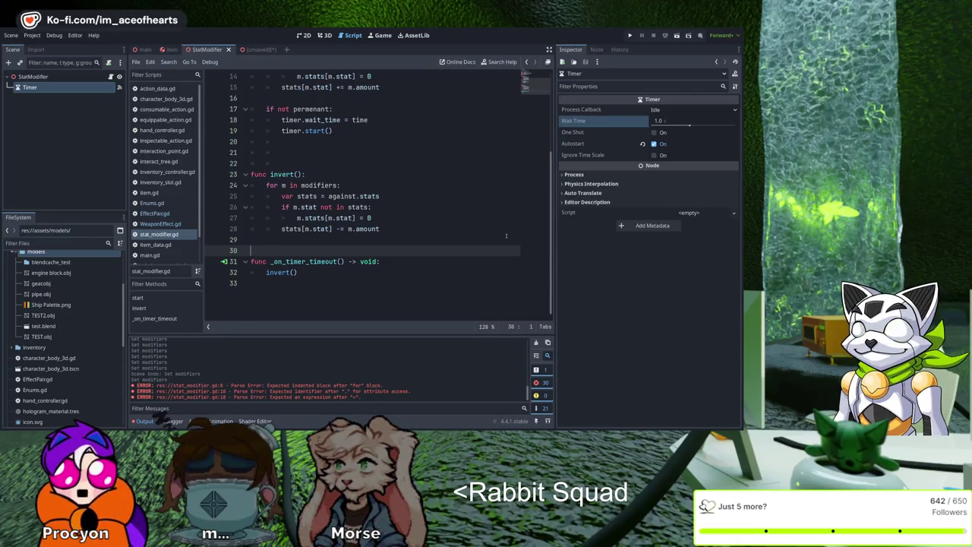
left_click(151, 203)
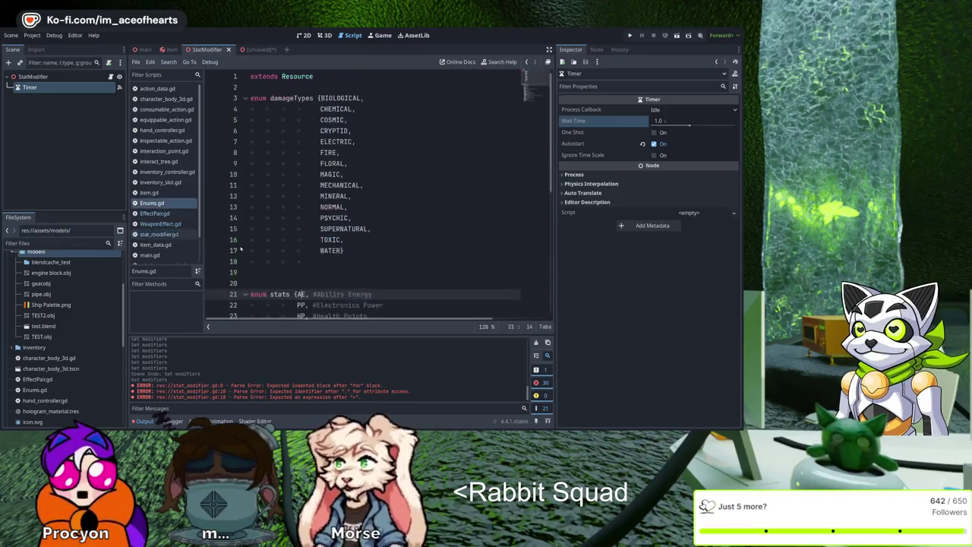
Step: Add AE_max and PP_MAX entries after AE and PP in the stats enum
scroll(442, 165, "down", 3)
key("End")
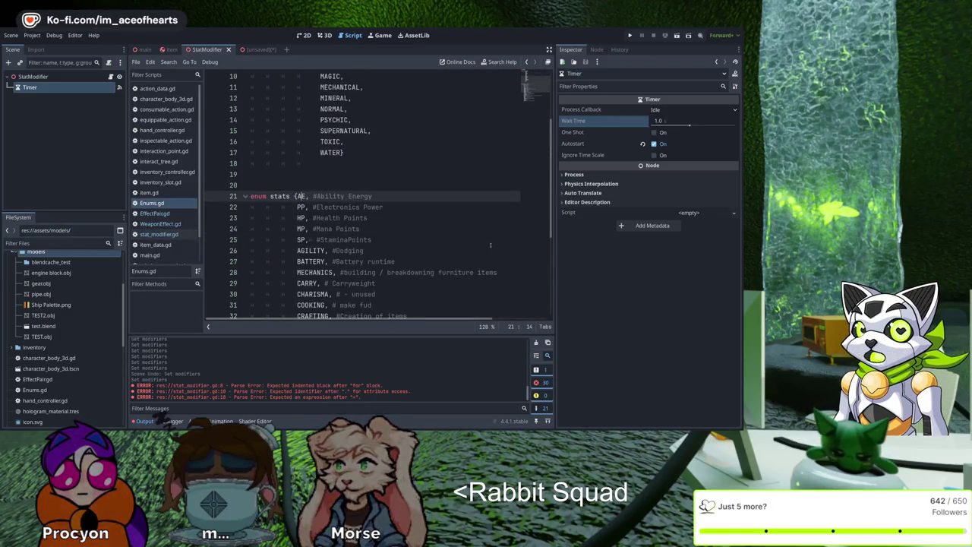
key("Return")
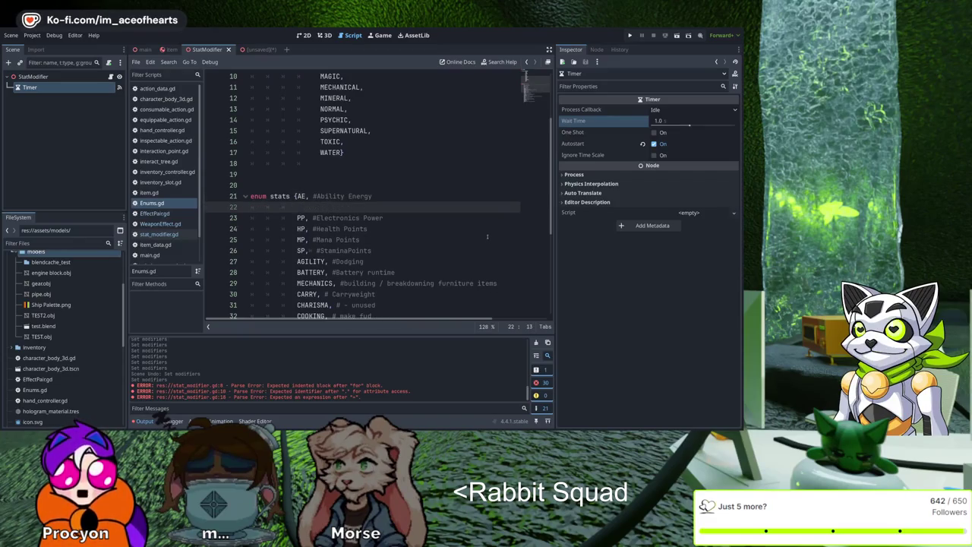
type("AE_max")
key("Home")
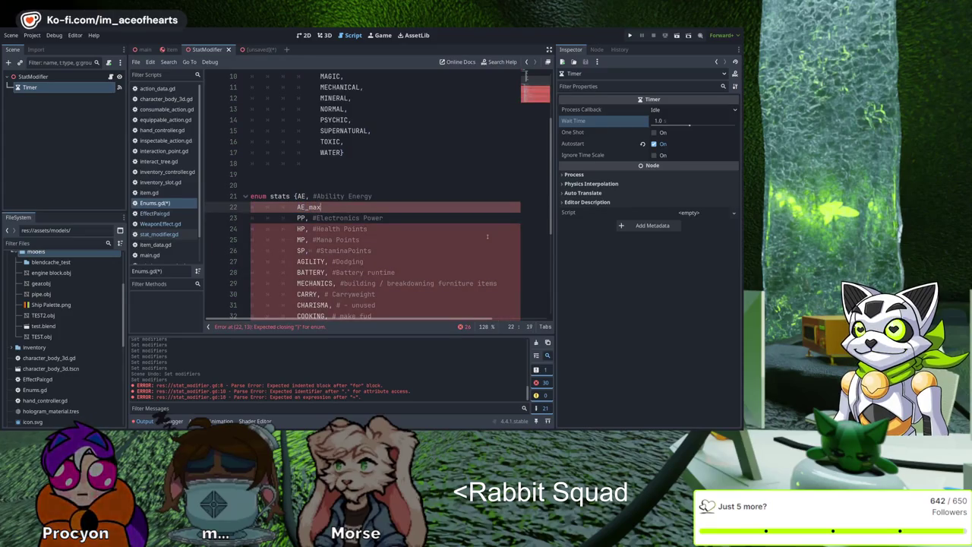
type(",")
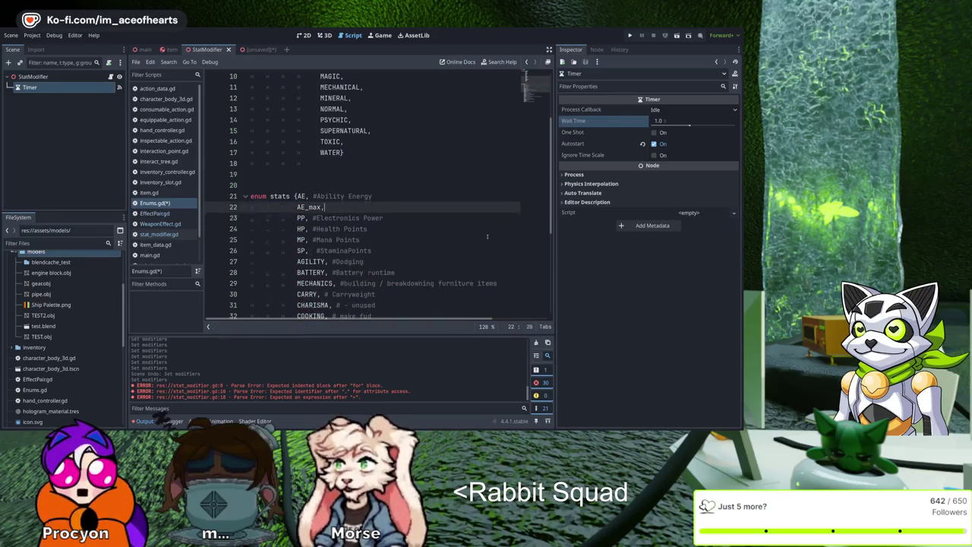
key("Down")
key("End")
key("Return")
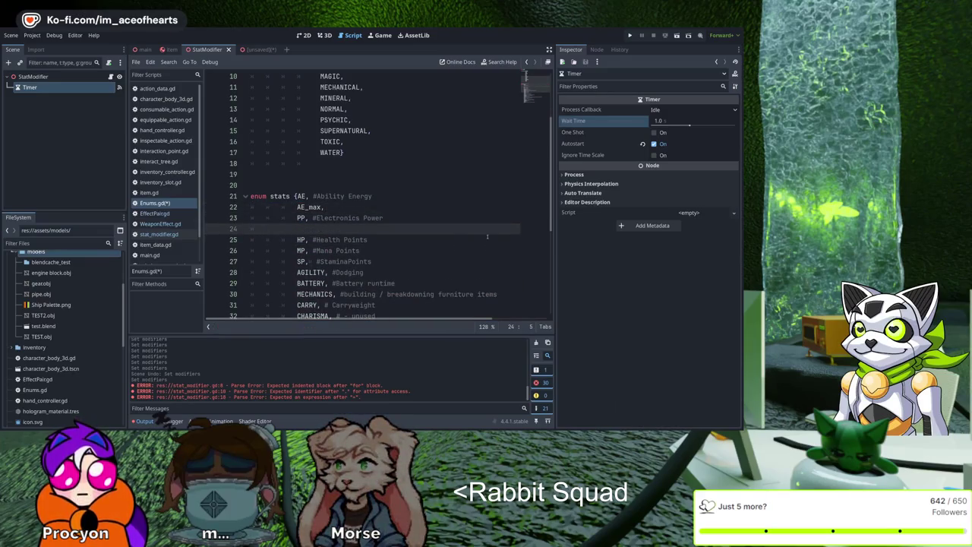
key("Tab")
key("Tab")
key("Tab")
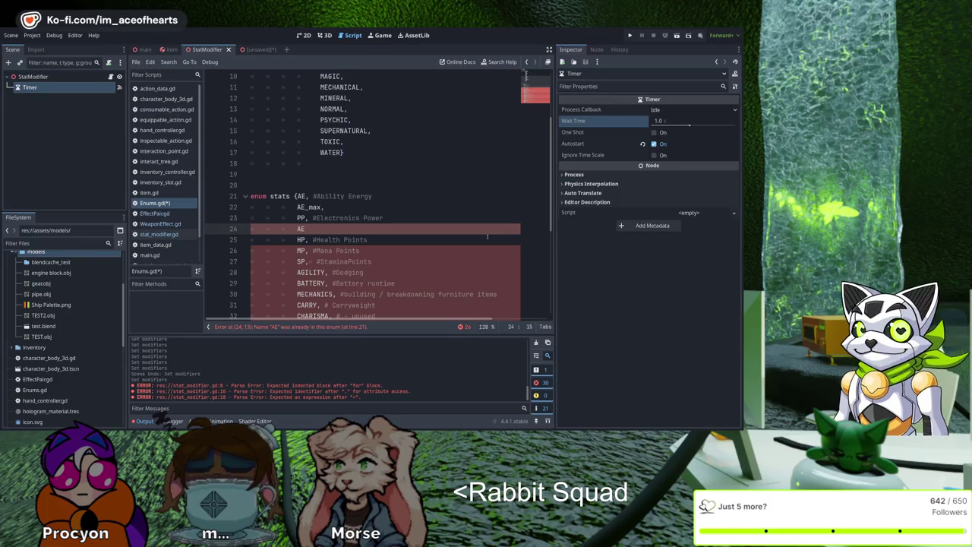
key("BackSpace")
key("BackSpace")
type("PP_")
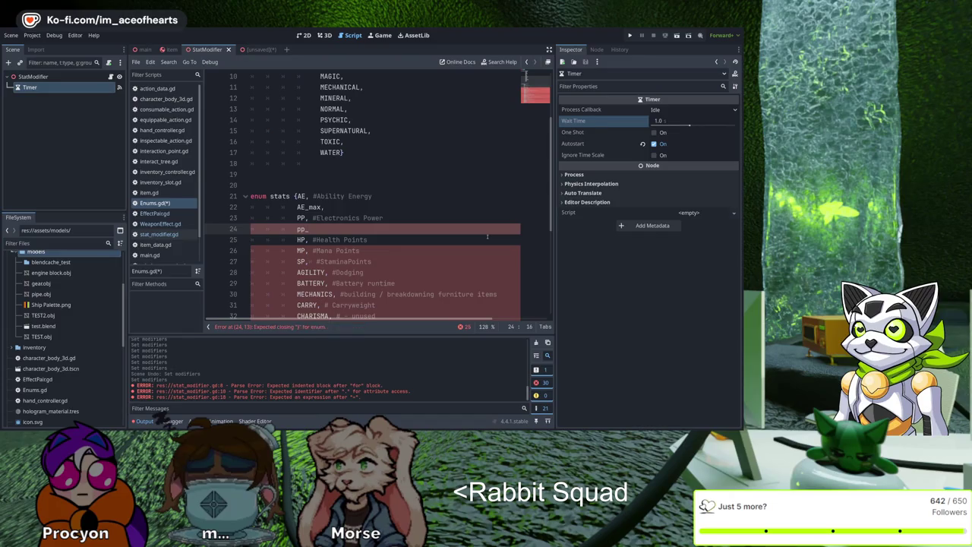
type("O")
key("BackSpace")
type("PP-")
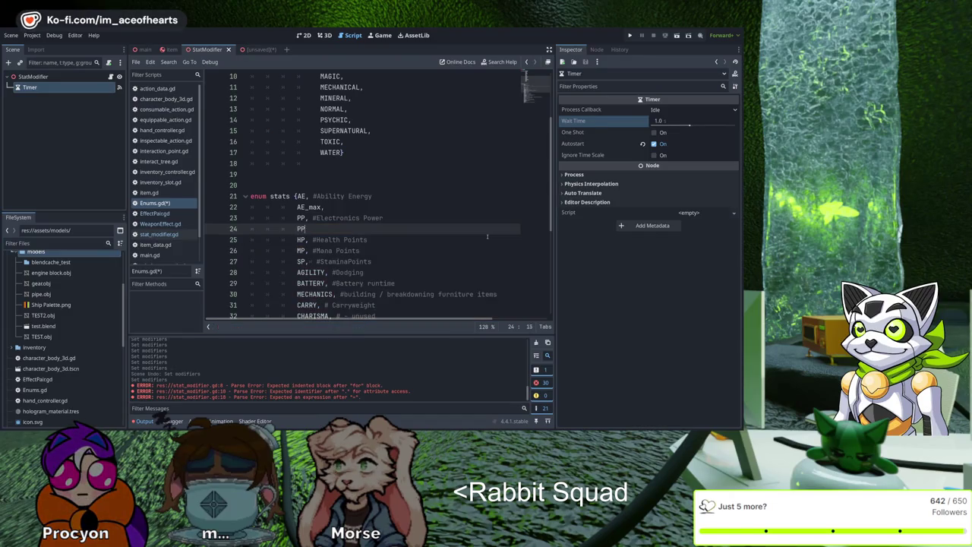
key("BackSpace")
key("BackSpace")
key("BackSpace")
type("MAX")
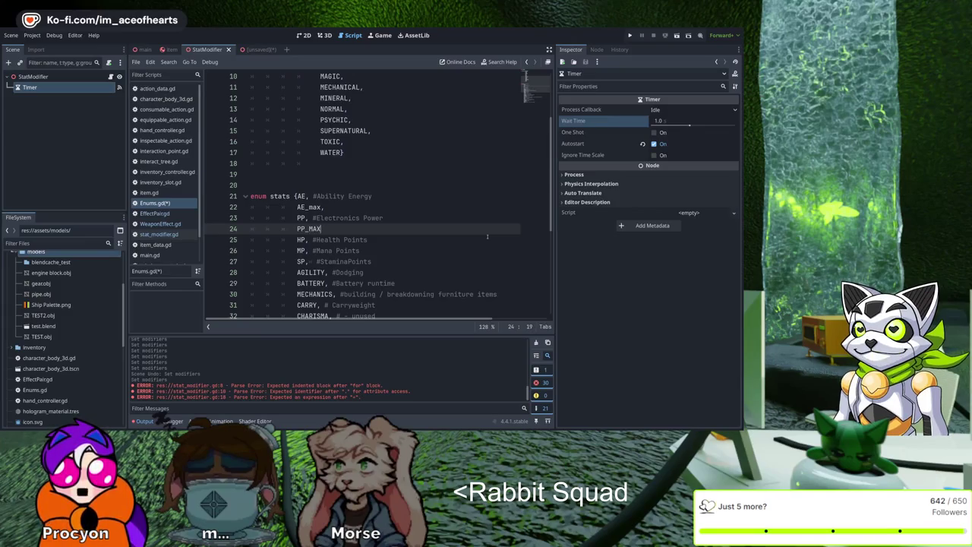
type(",")
Step: Insert blank lines after HP and before SP and AGILITY in the stats enum
key("Down")
key("Down")
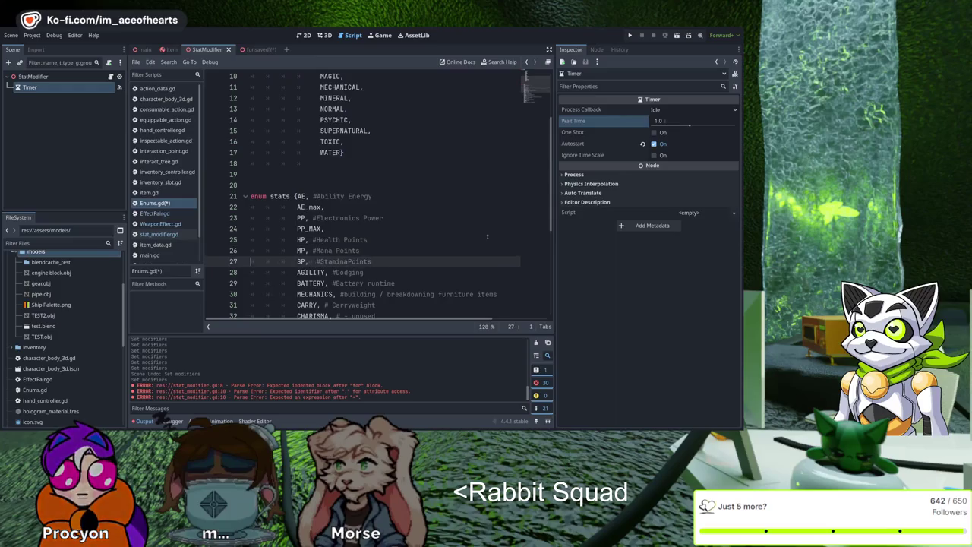
key("End")
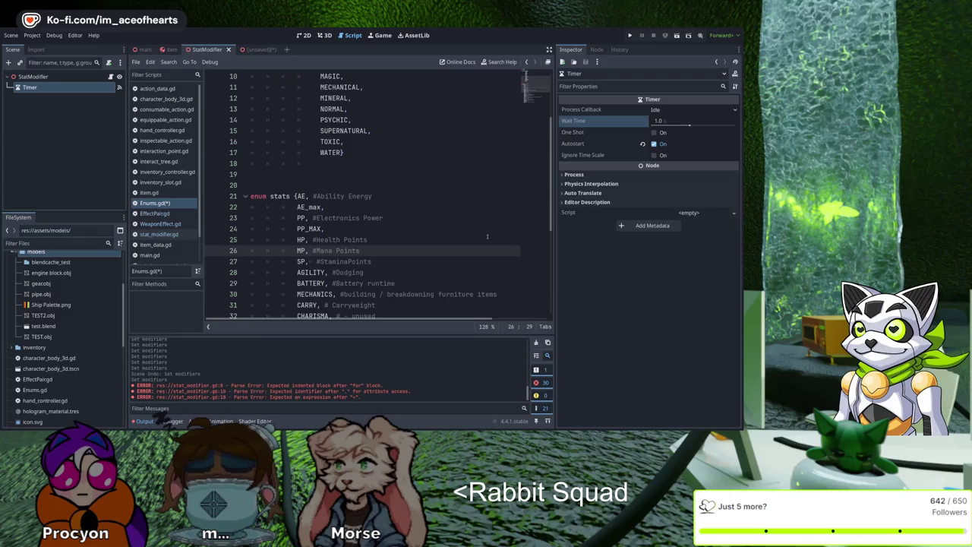
key("Up")
key("End")
key("Return")
key("Down")
key("Down")
key("Home")
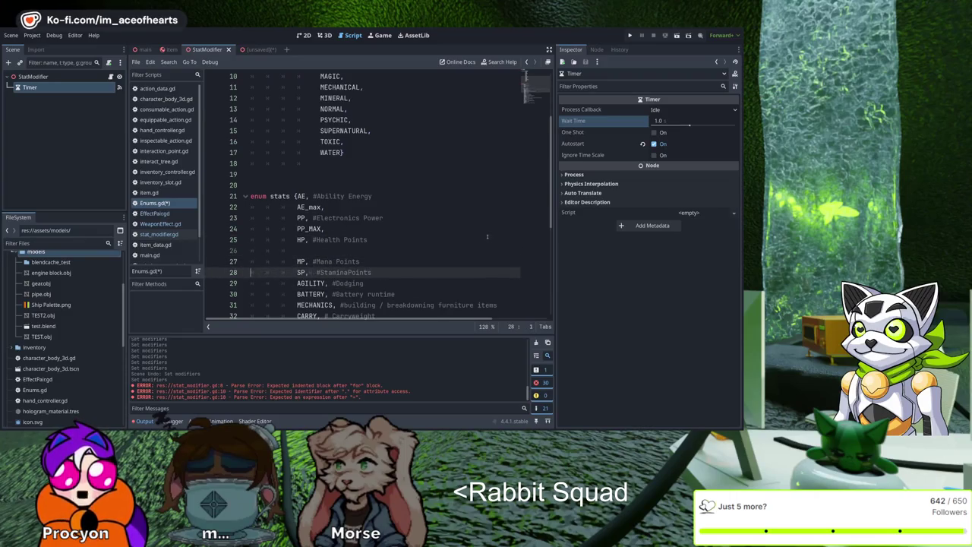
key("Return")
key("Down")
key("Return")
key("Up")
key("Up")
key("Up")
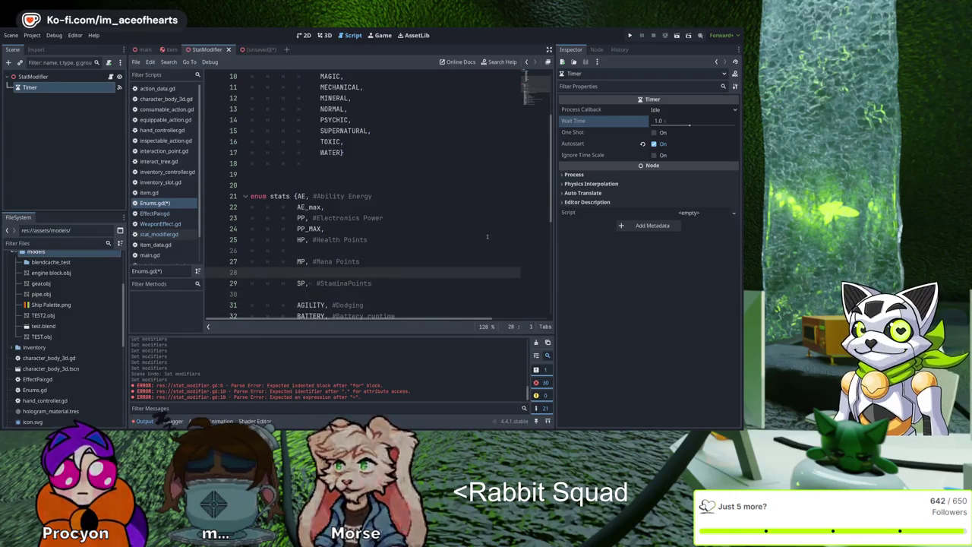
key("Up")
key("Up")
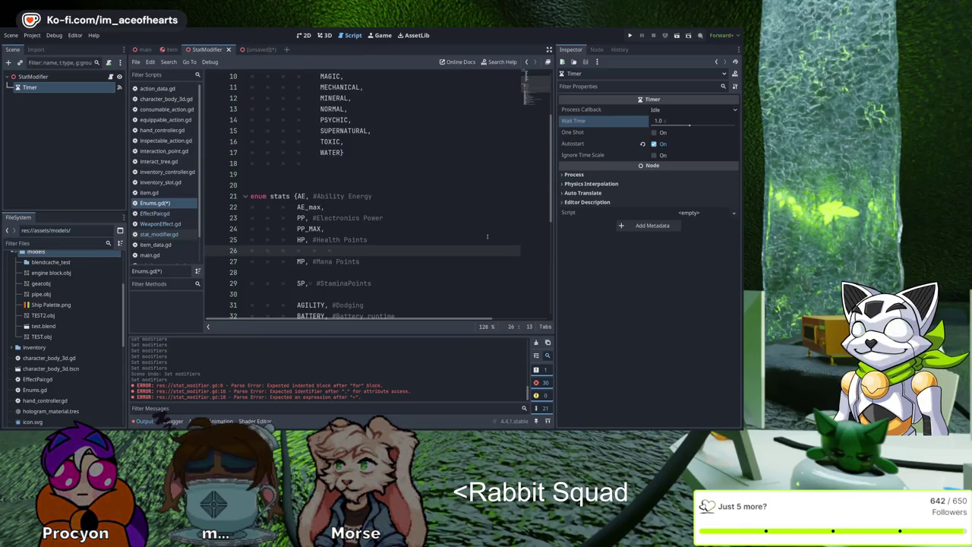
Step: Fill in HP_MAX and MP_MAX, uppercase AE_MAX, save, and add the missing comma
type("HP_MAX,")
key("Up")
key("Up")
key("Up")
key("Up")
key("BackSpace")
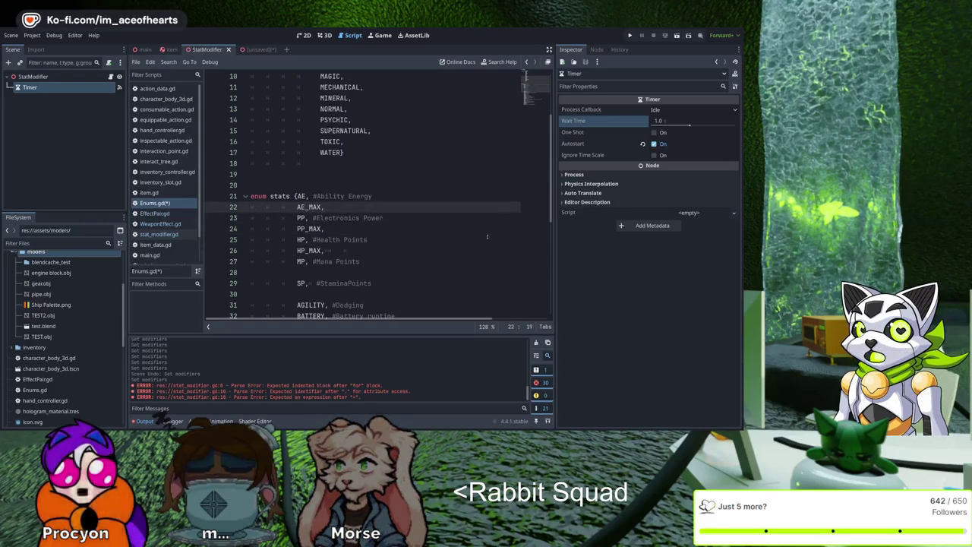
key("Down")
key("Down")
key("Down")
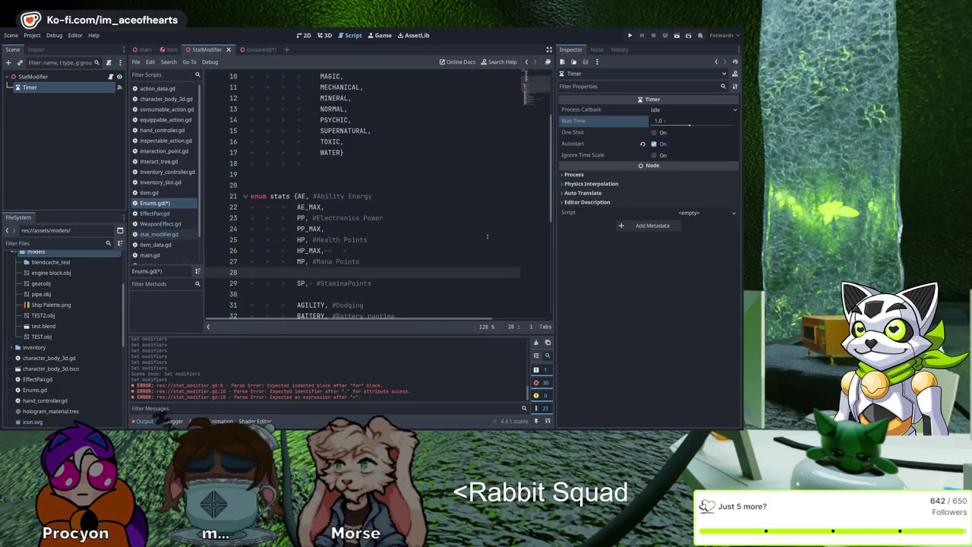
key("Tab")
key("BackSpace")
key("Tab")
key("Tab")
key("Tab")
type("MP")
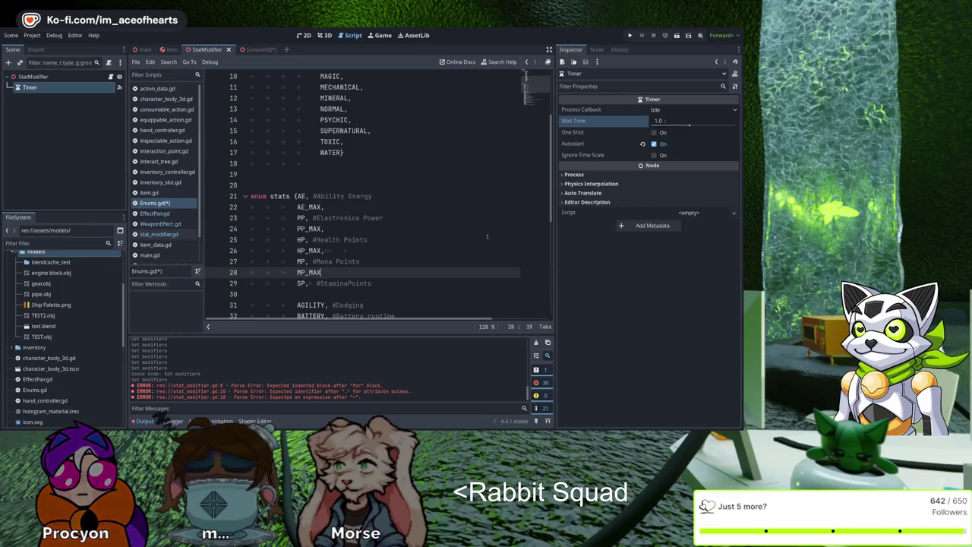
type(",")
key("Down")
key("Down")
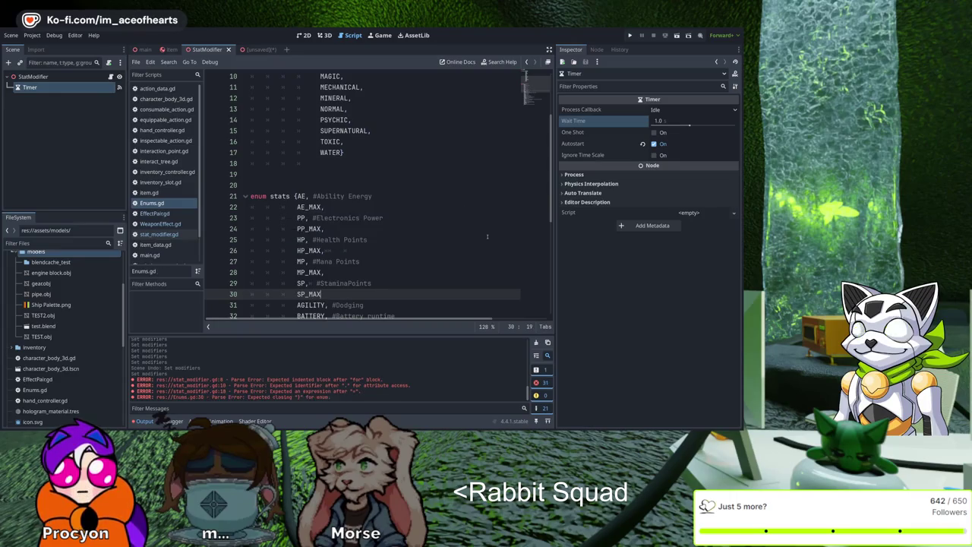
key("ctrl+s")
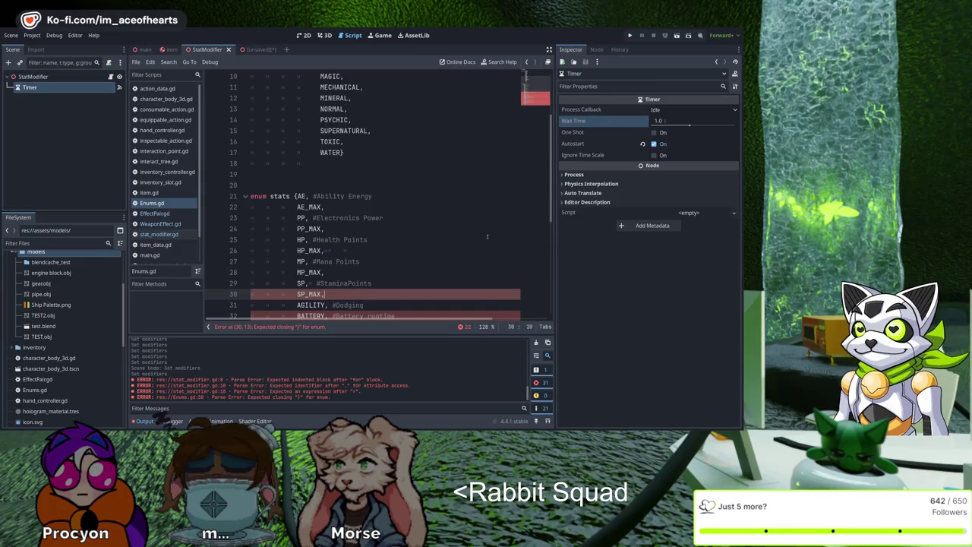
type(",")
scroll(456, 275, "down", 2)
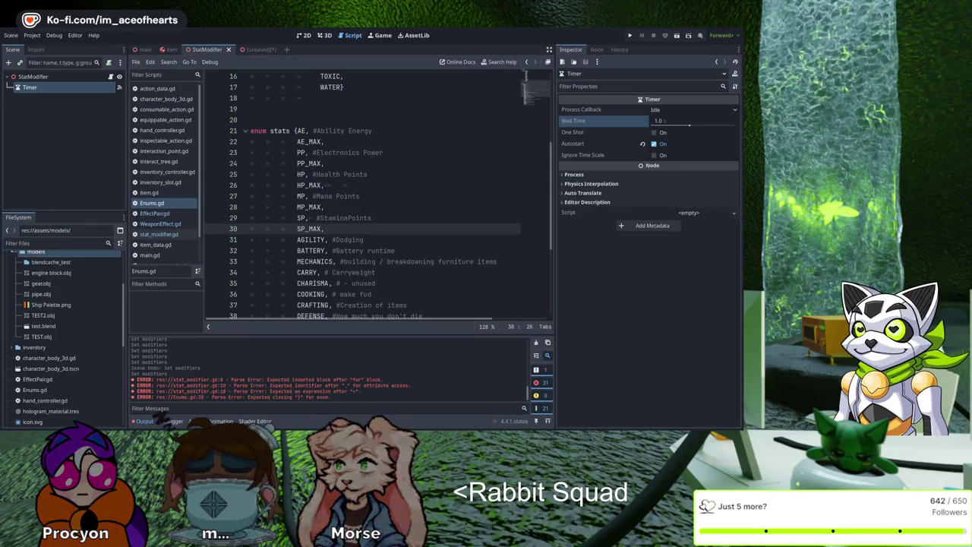
left_click(371, 218)
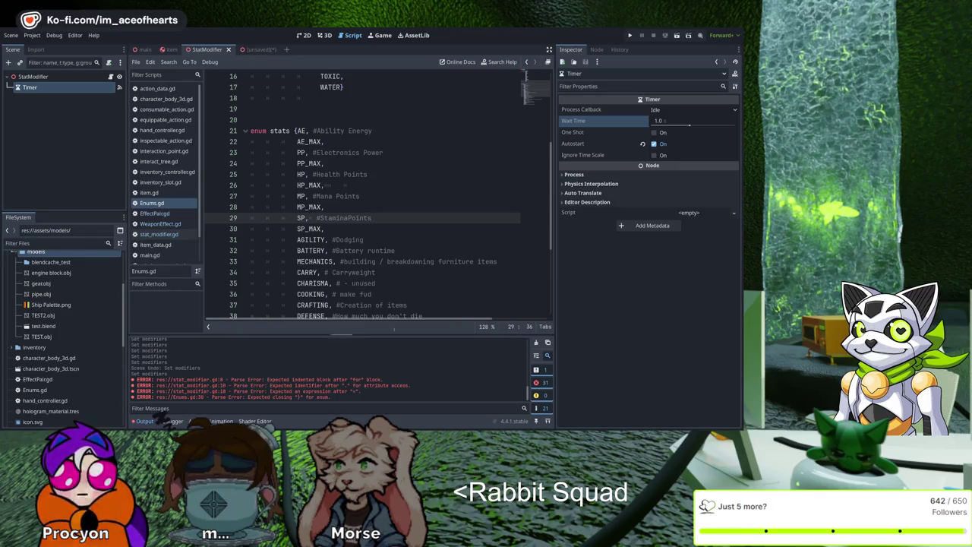
key("ctrl+F2")
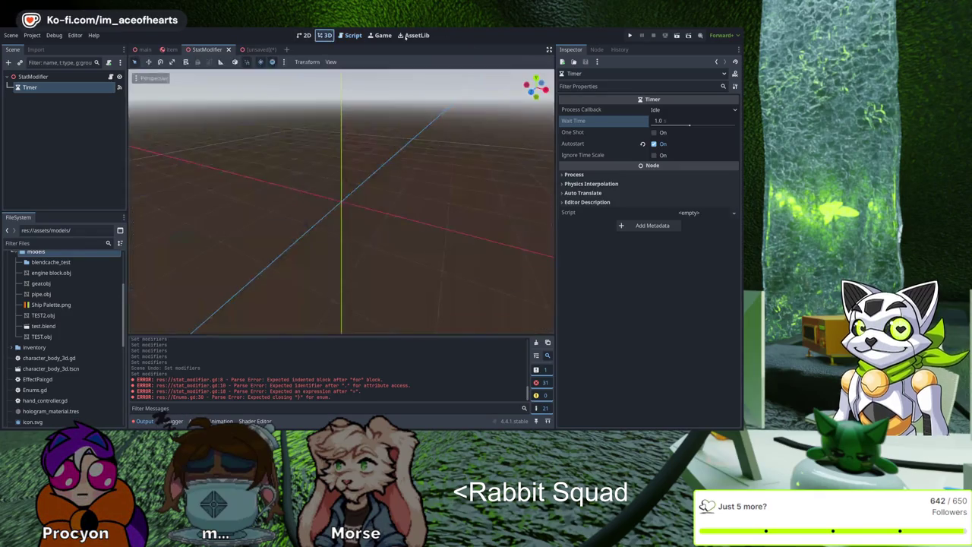
Step: View the main scene in the 3D viewport, then open character_body_3d.gd in the script editor
left_click(143, 50)
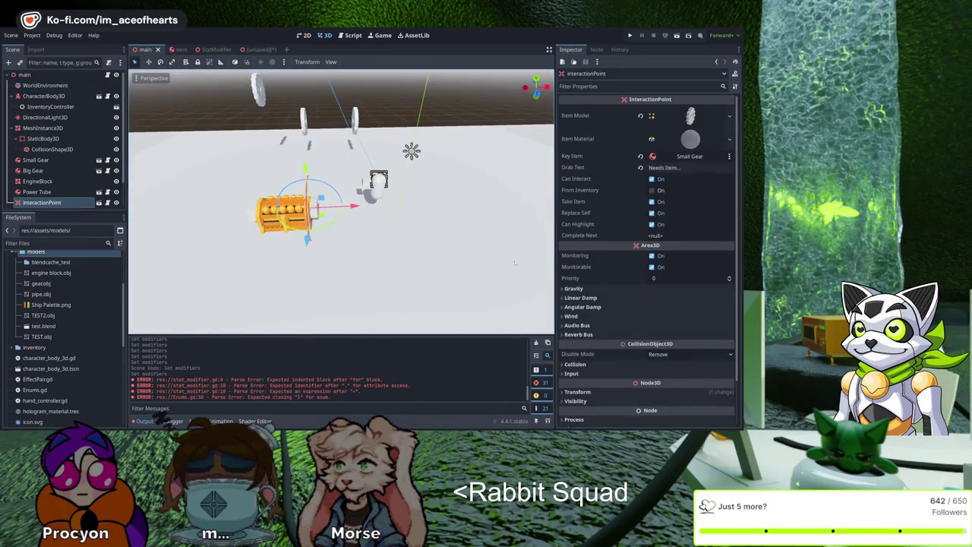
scroll(515, 263, "up", 3)
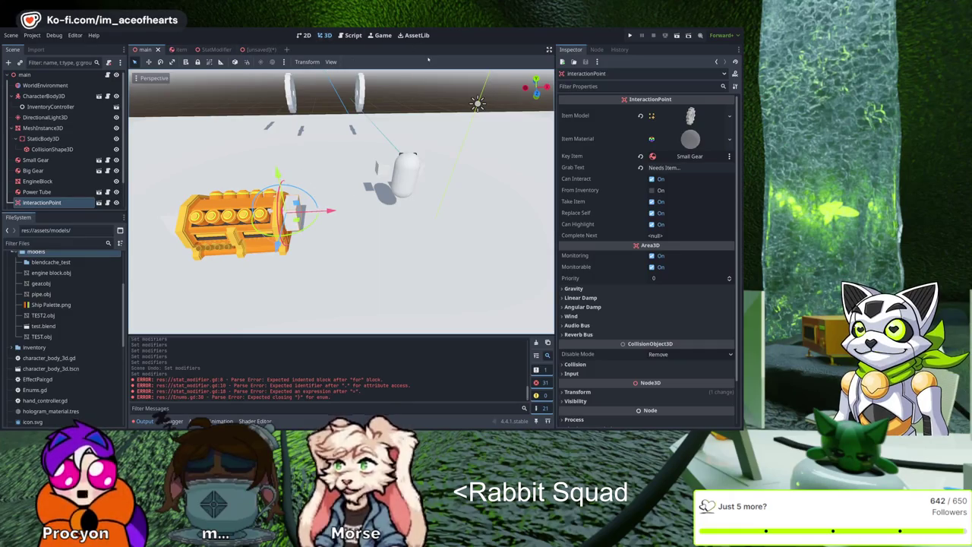
left_click(349, 35)
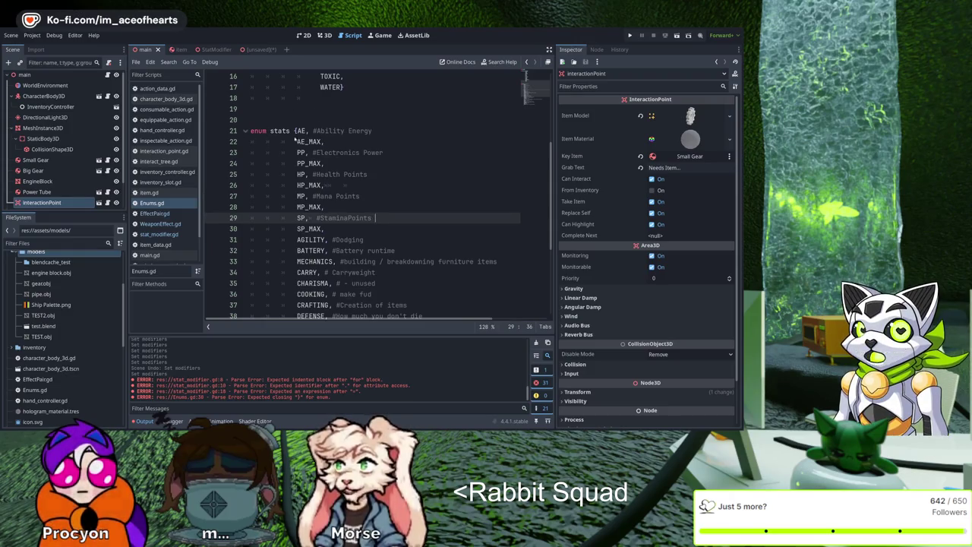
left_click(162, 99)
Step: Delete the commented-out lines at the end of the script
scroll(342, 228, "down", 7)
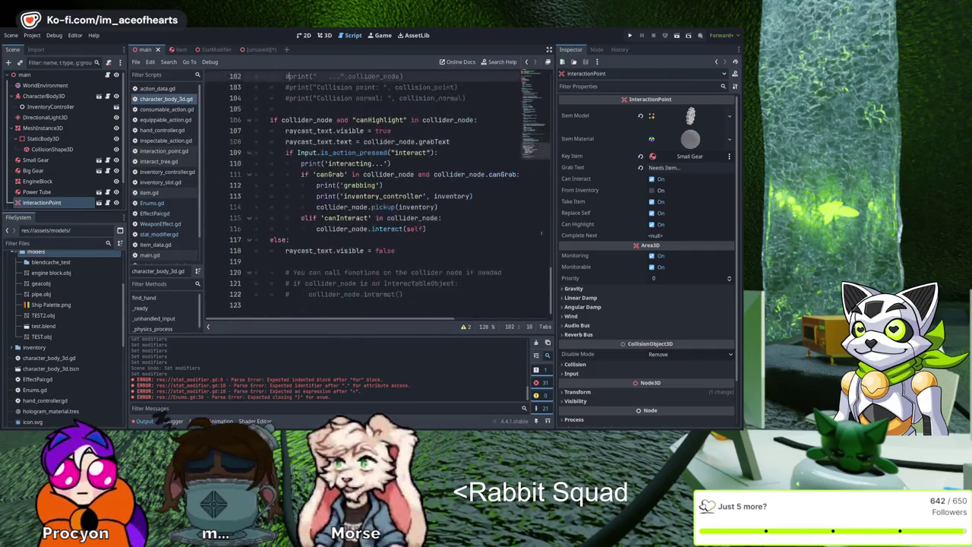
left_click_drag(410, 304, 271, 272)
key("BackSpace")
key("Return")
key("Return")
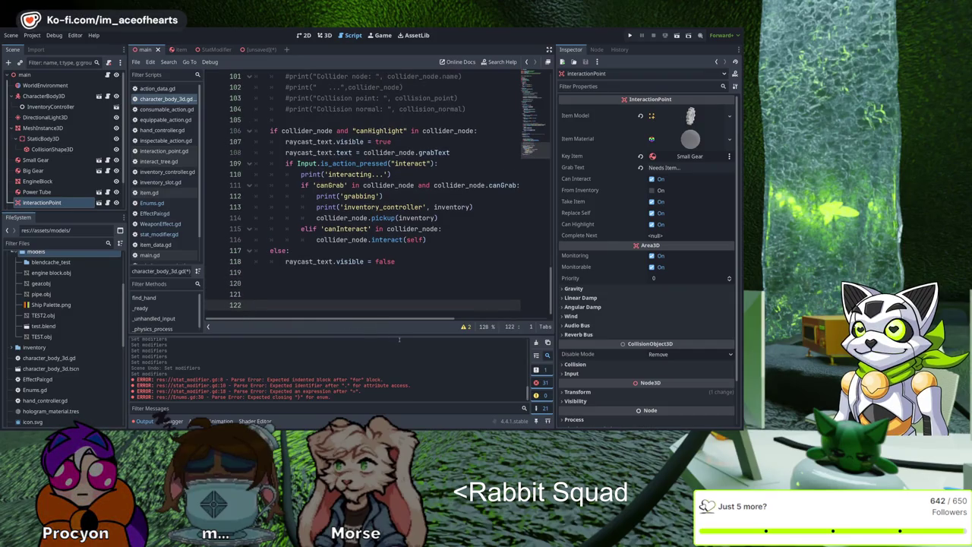
Step: Write a doStats() function header with a 'stats' line as its body
type("func do")
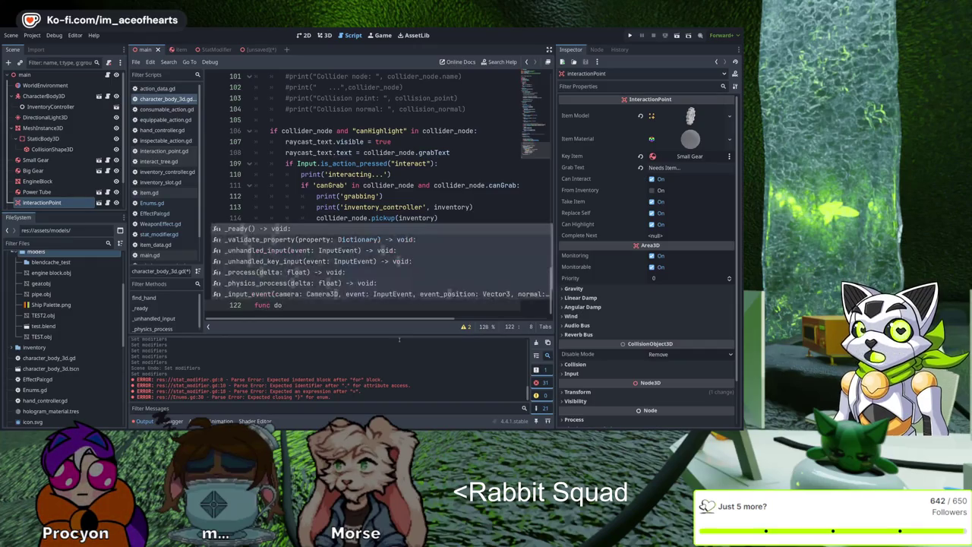
type(" Sta")
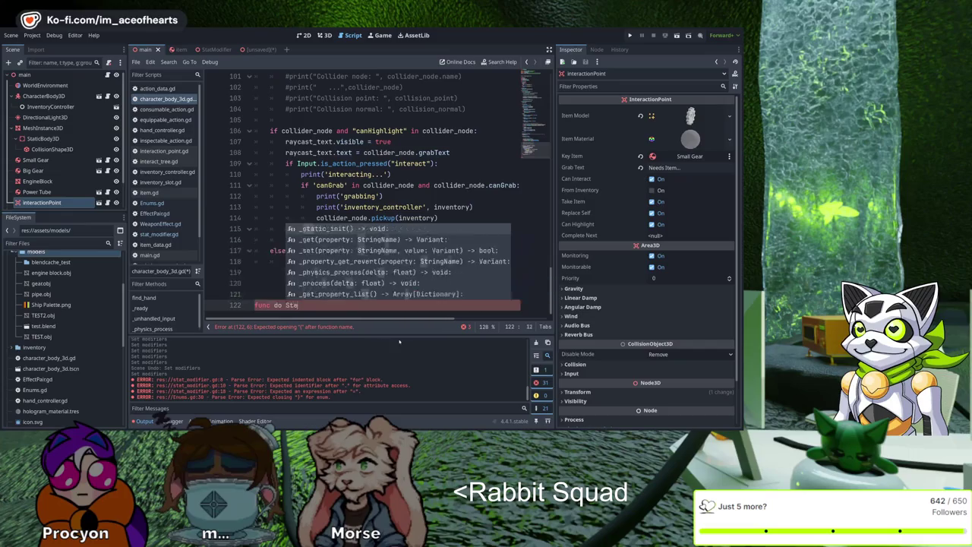
type("Stats()")
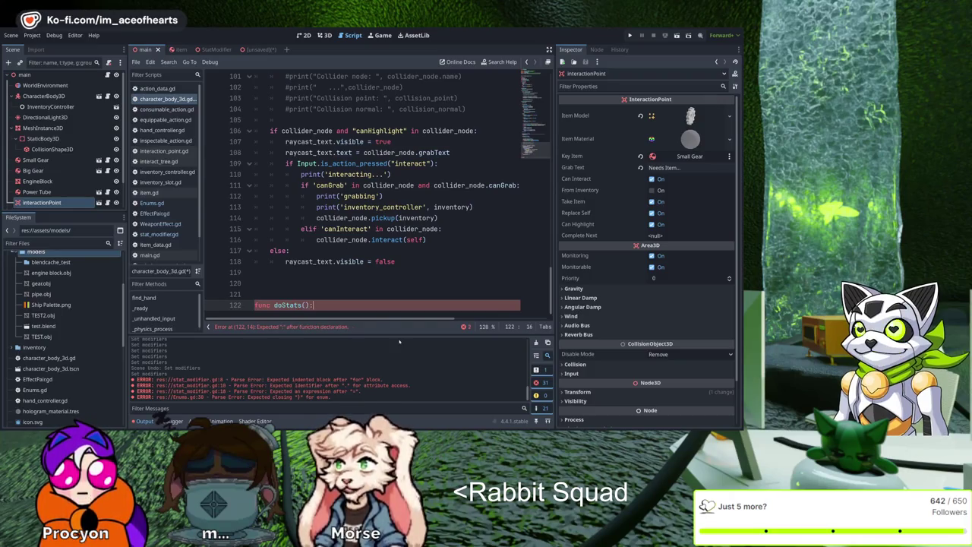
type(":")
key("Left")
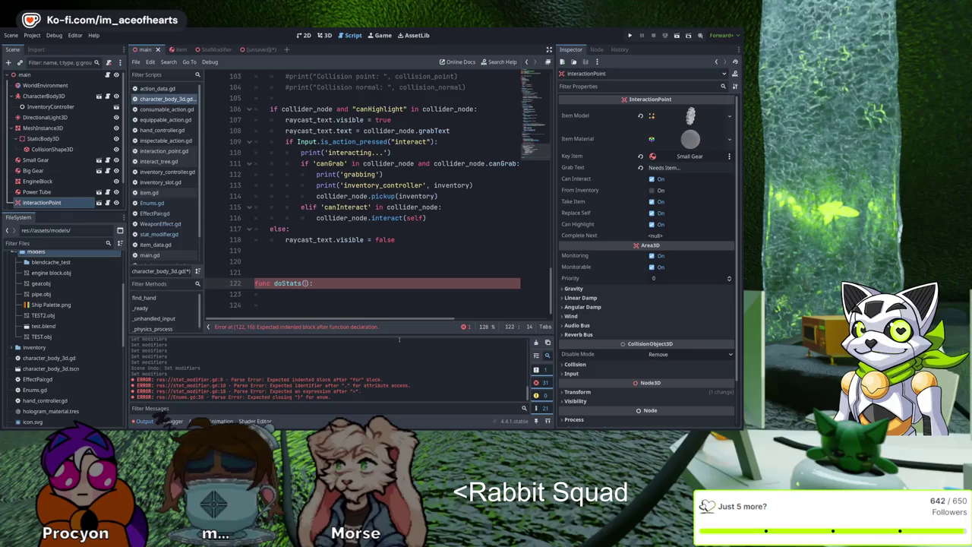
key("Return")
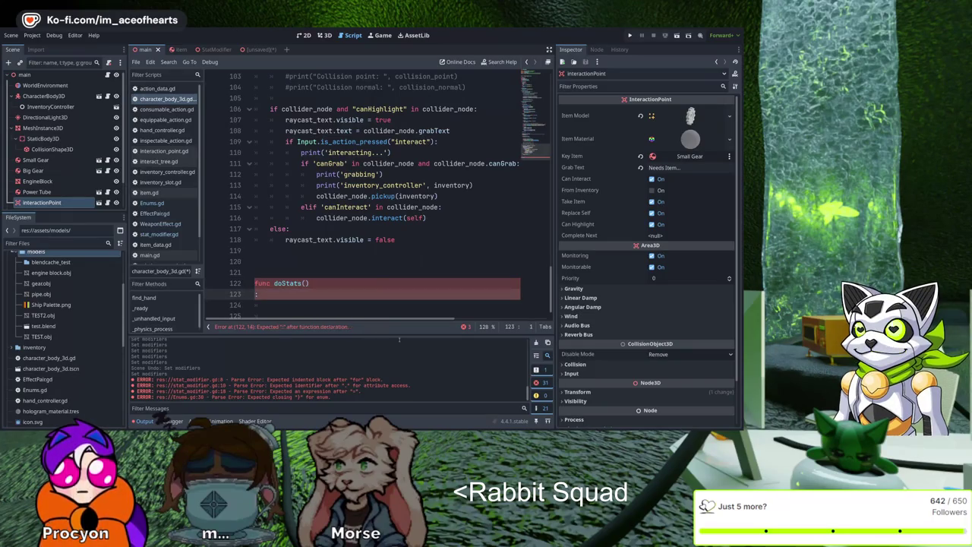
type("stats")
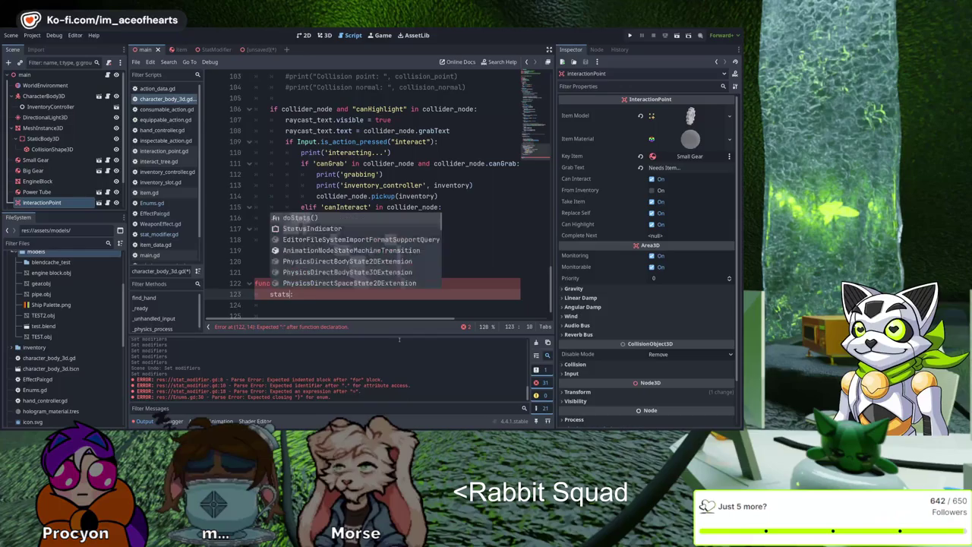
key("Right")
key("Up")
key("End")
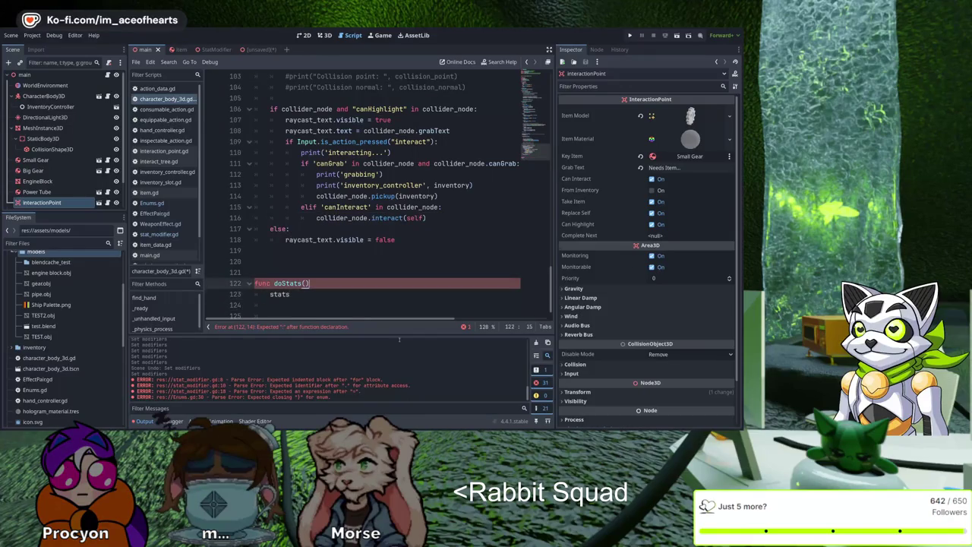
type(":")
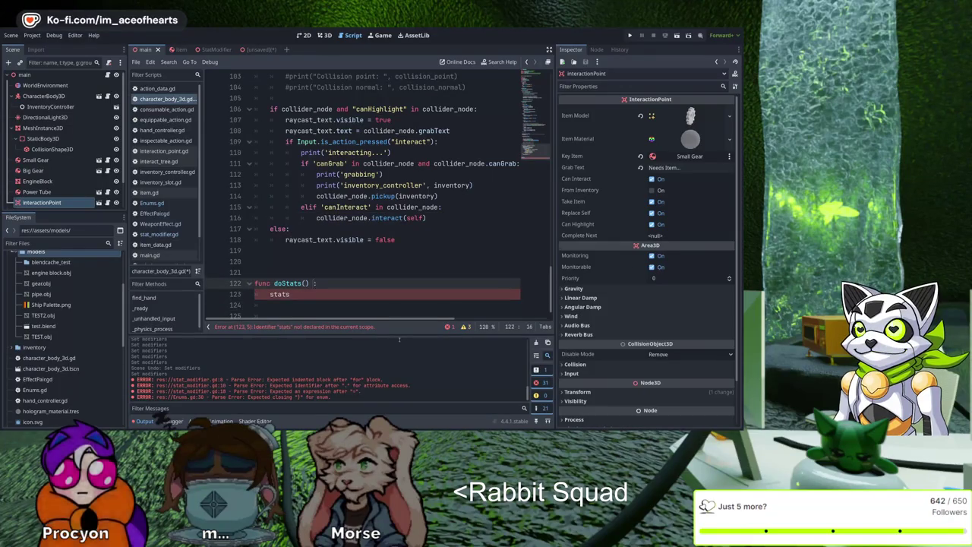
key("BackSpace")
type("-> void")
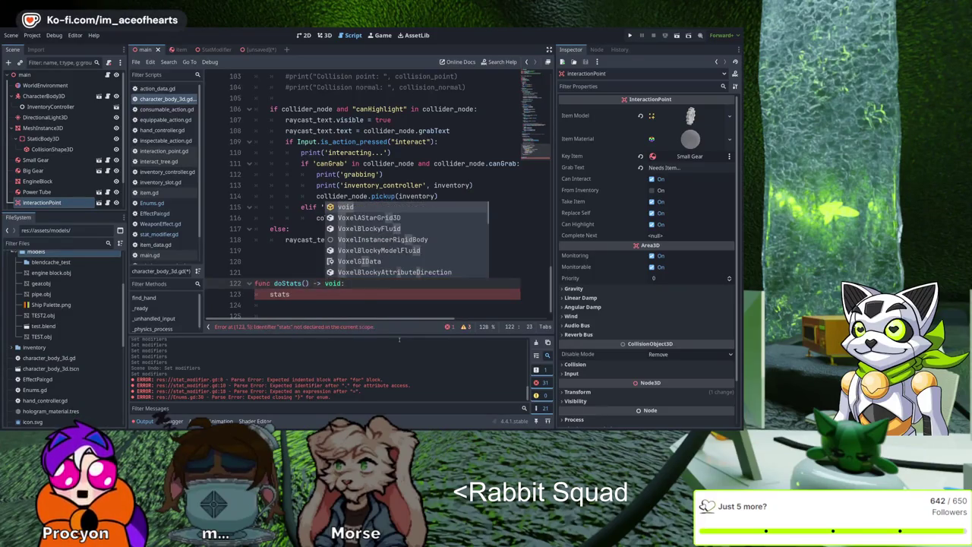
key("Escape")
key("Down")
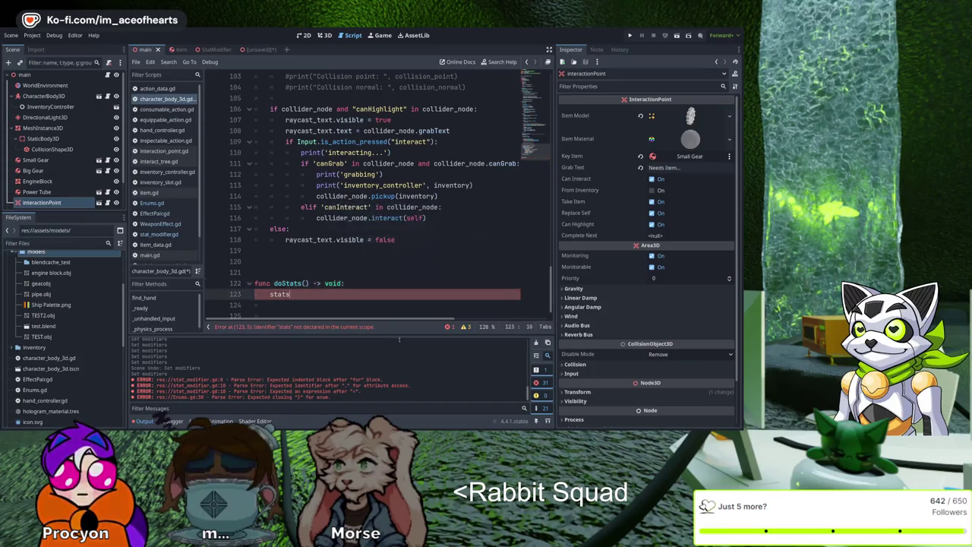
Step: Add blank lines below doStats and insert 'for m in Enums.stats:' above the stats line
key("Return")
key("Return")
key("Return")
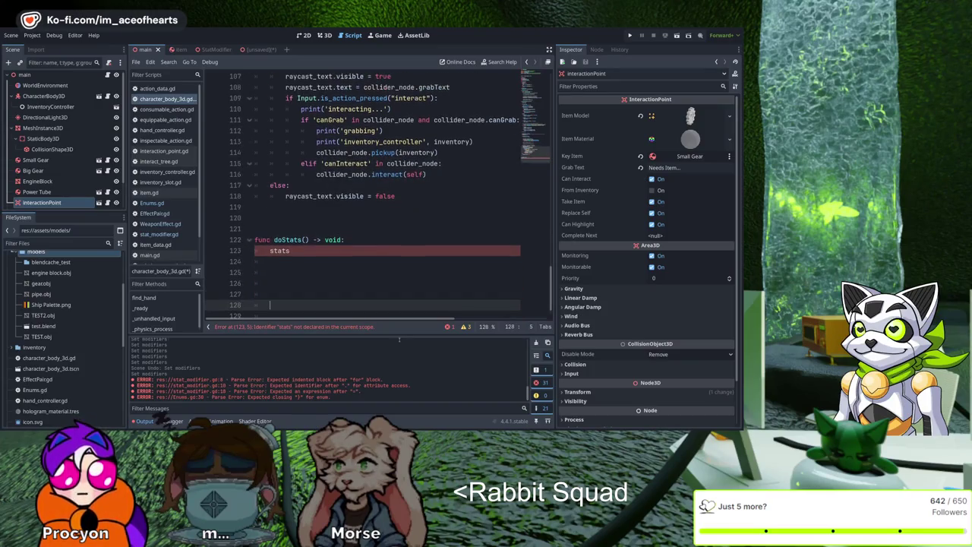
scroll(476, 218, "down", 1)
key("Up")
key("Up")
key("Up")
key("End")
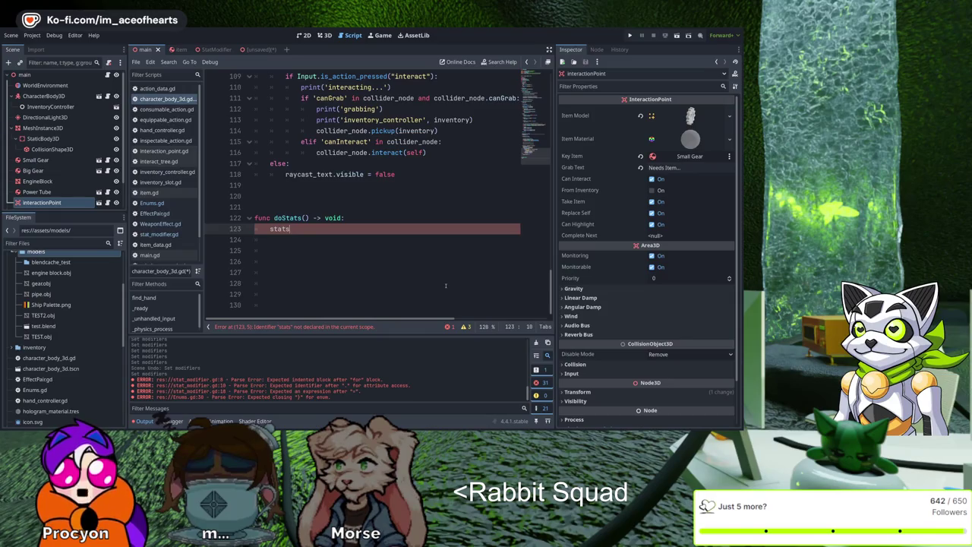
key("ctrl+shift+Return")
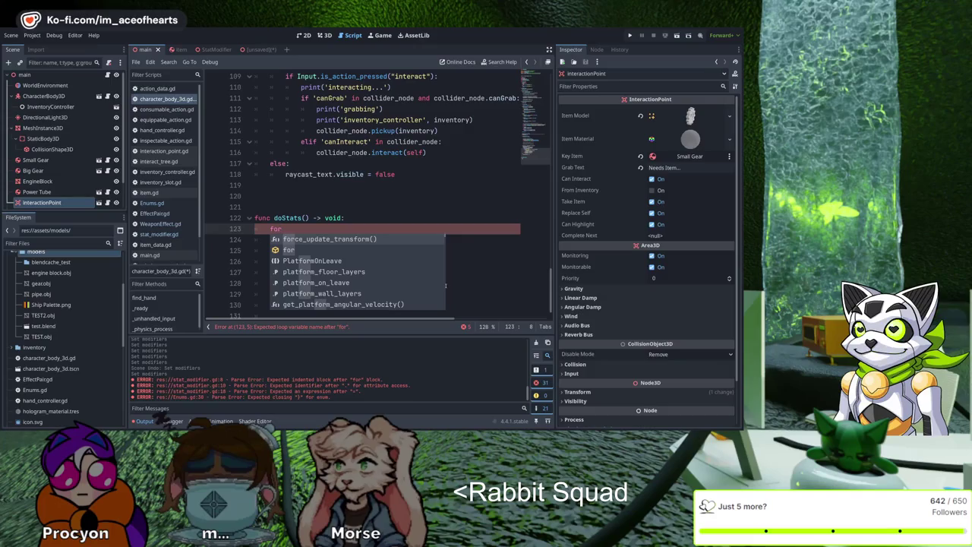
type(" m En")
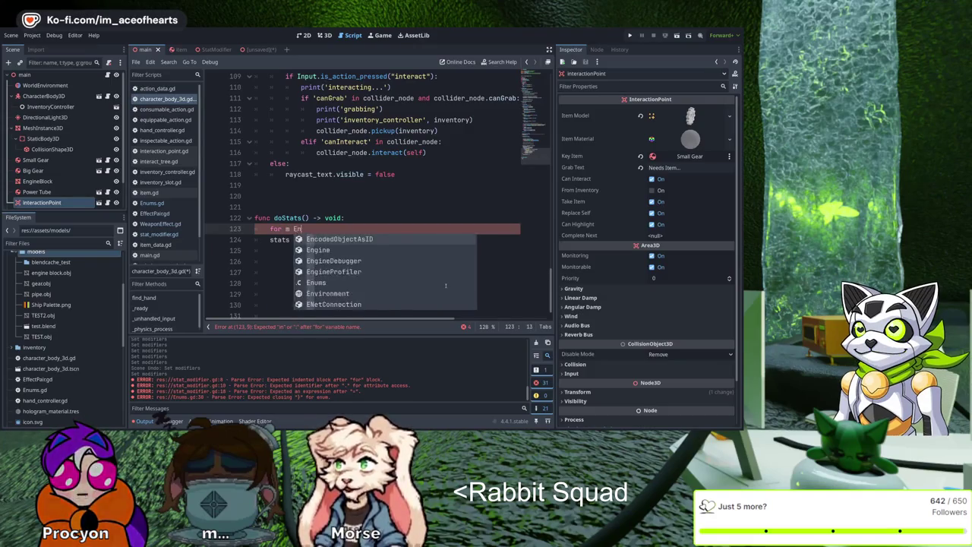
type("ums.stats")
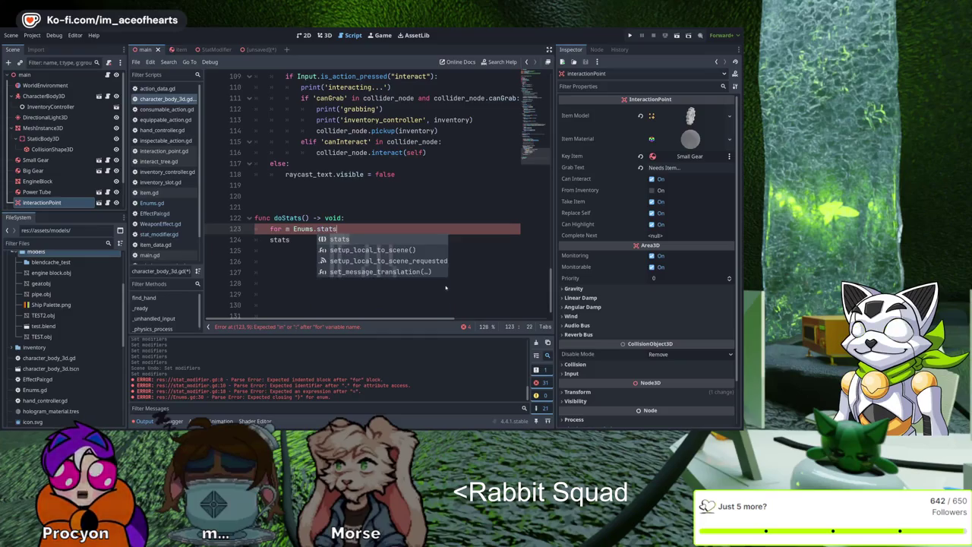
type(":")
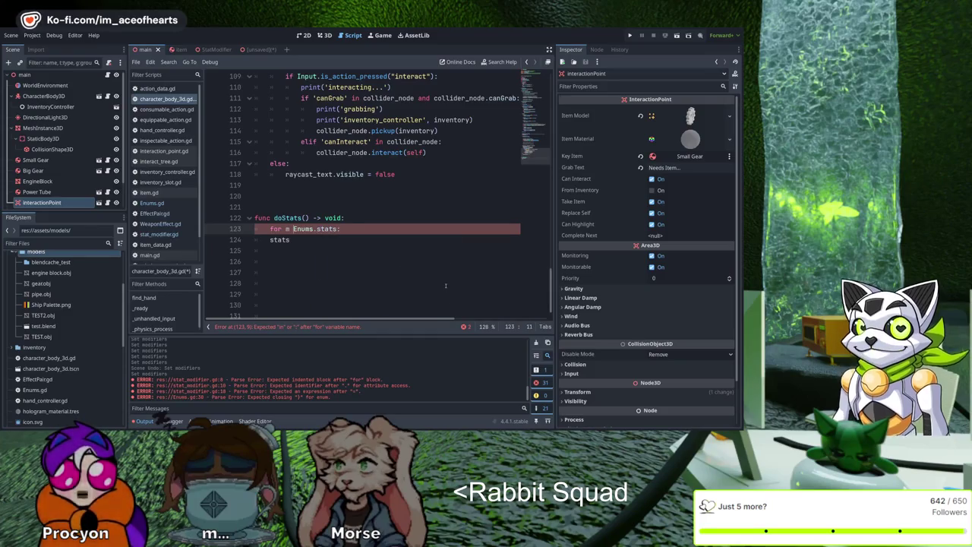
key("Left")
key("Left")
key("Left")
type("in")
key("Down")
key("Up")
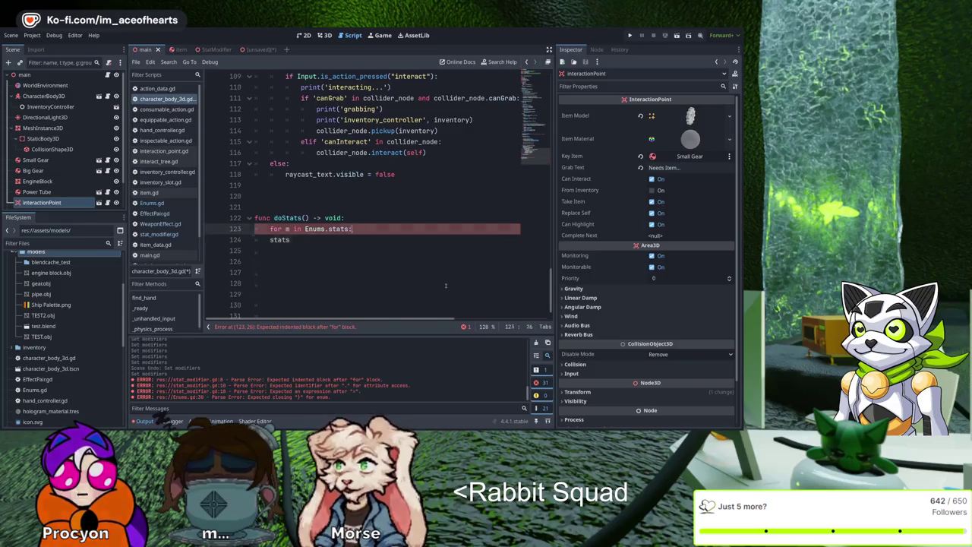
key("Down")
Step: Indent the stats line into the loop so it reads 'stats[m] ='
key("Home")
key("Tab")
key("End")
key("Return")
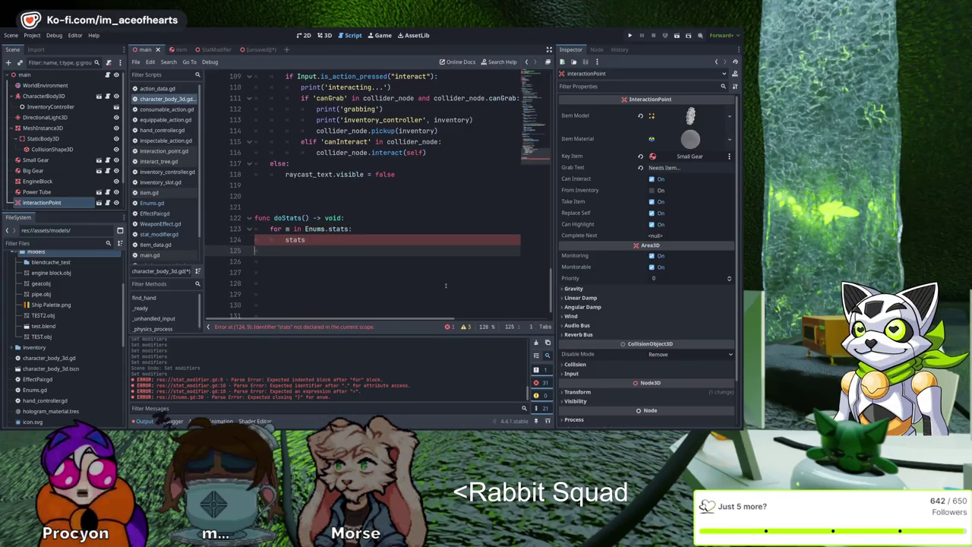
key("Up")
key("End")
type("[m]")
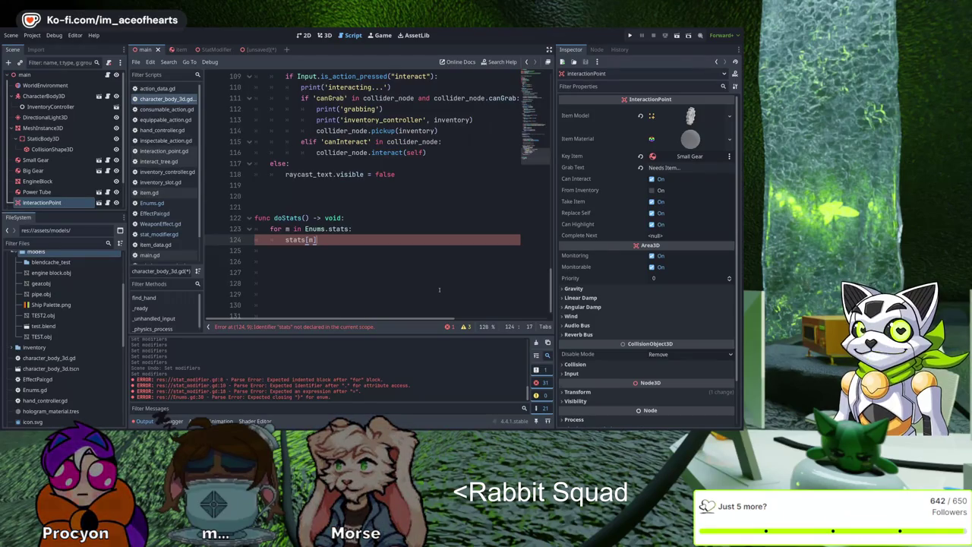
type(" = =")
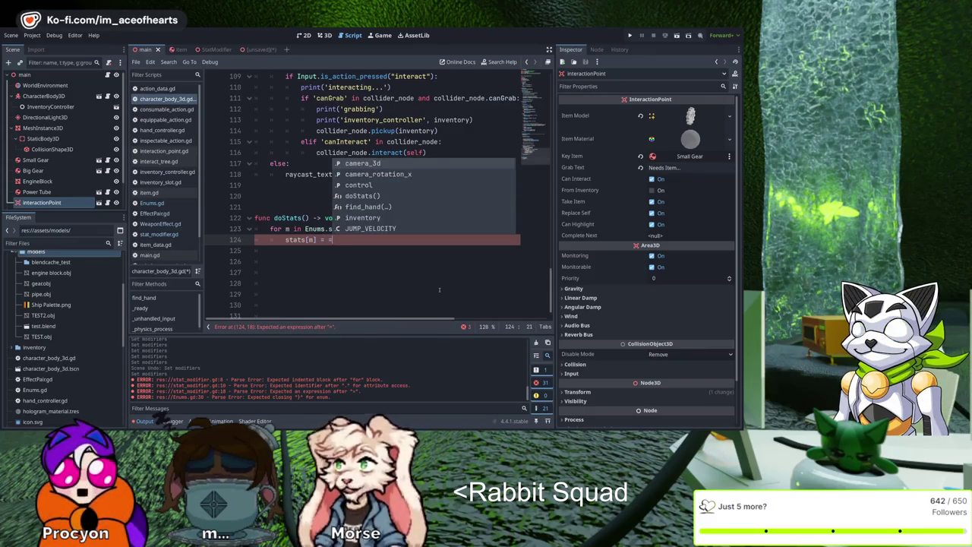
scroll(457, 164, "up", 15)
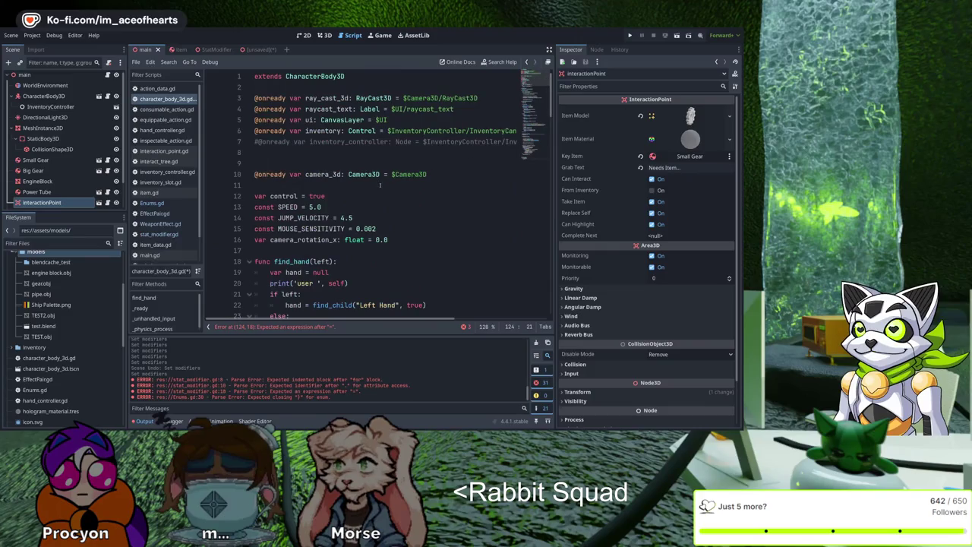
left_click(380, 152)
key("shift+Up")
key("BackSpace")
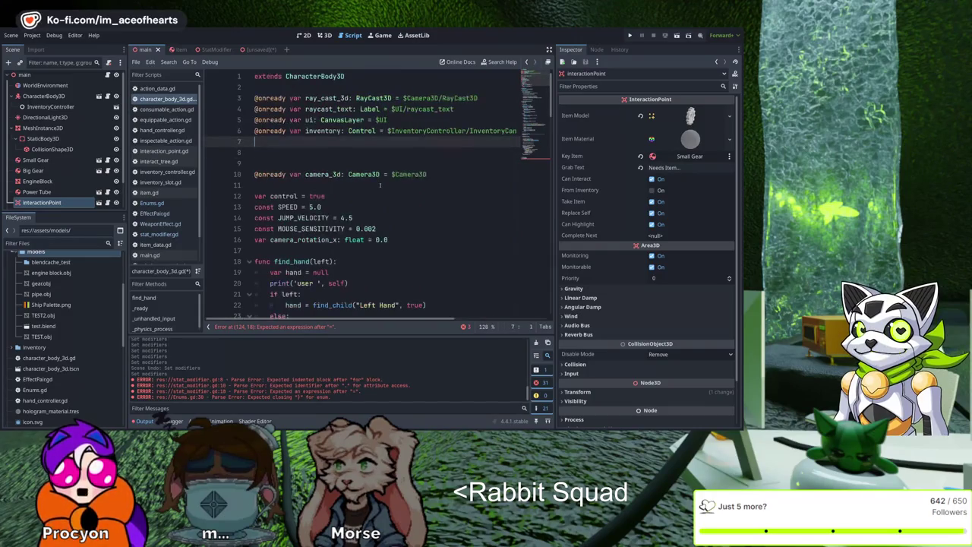
key("Down")
key("Down")
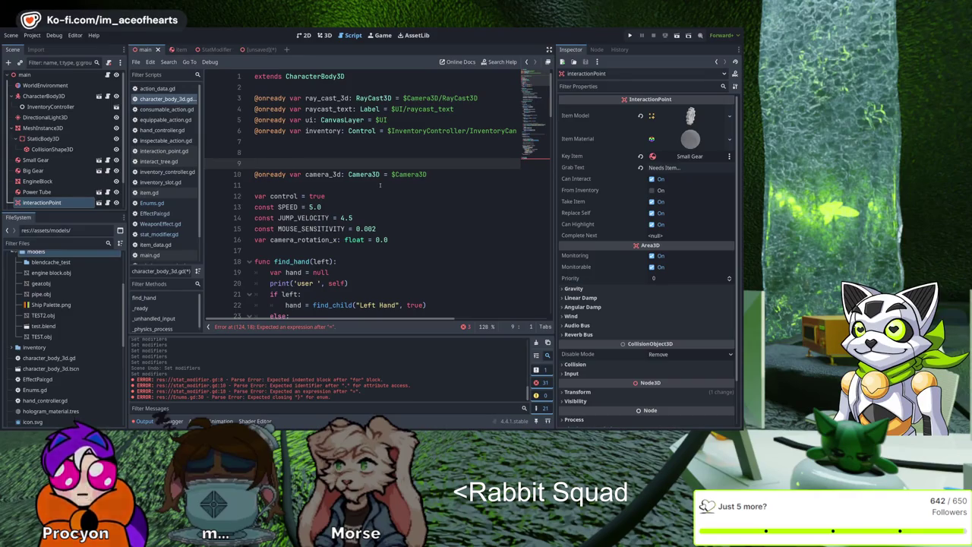
type("@")
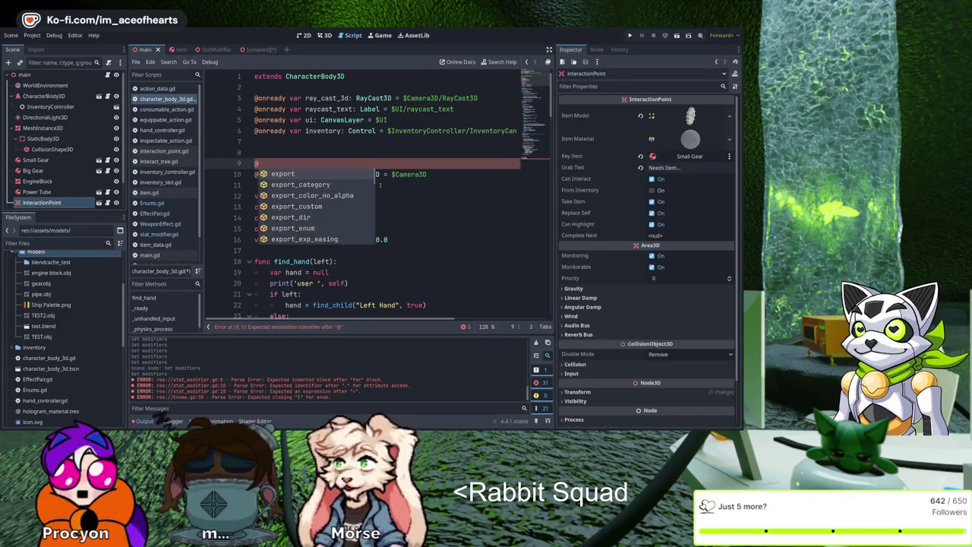
type("onready")
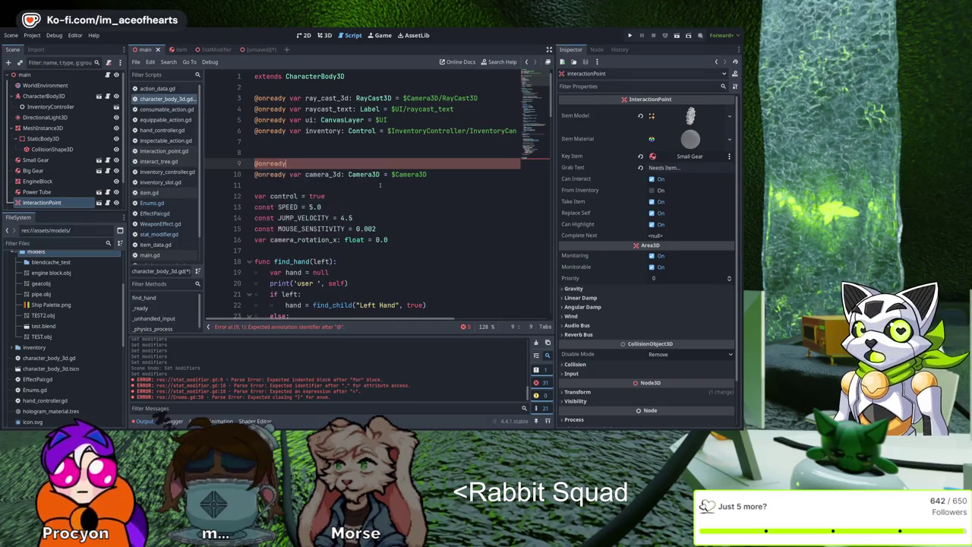
type(" var")
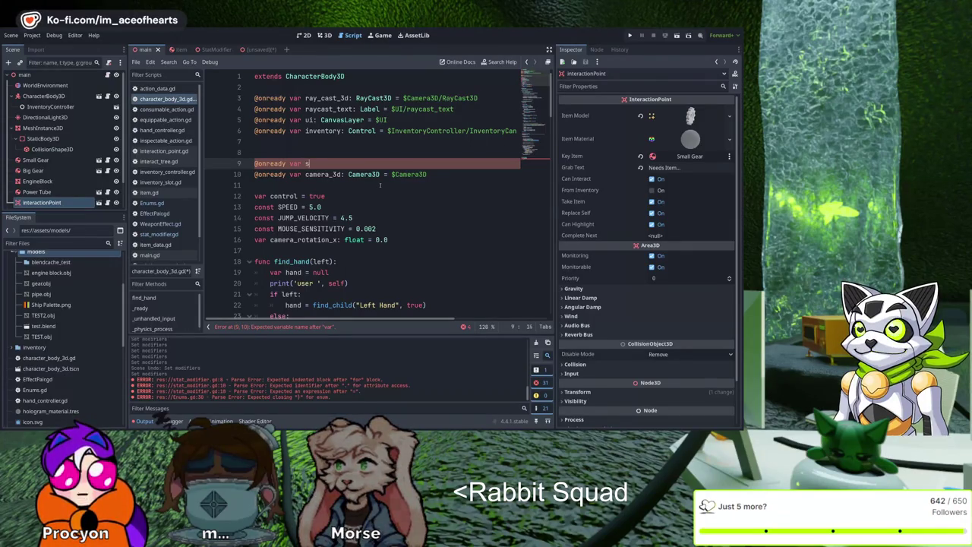
type("stats:")
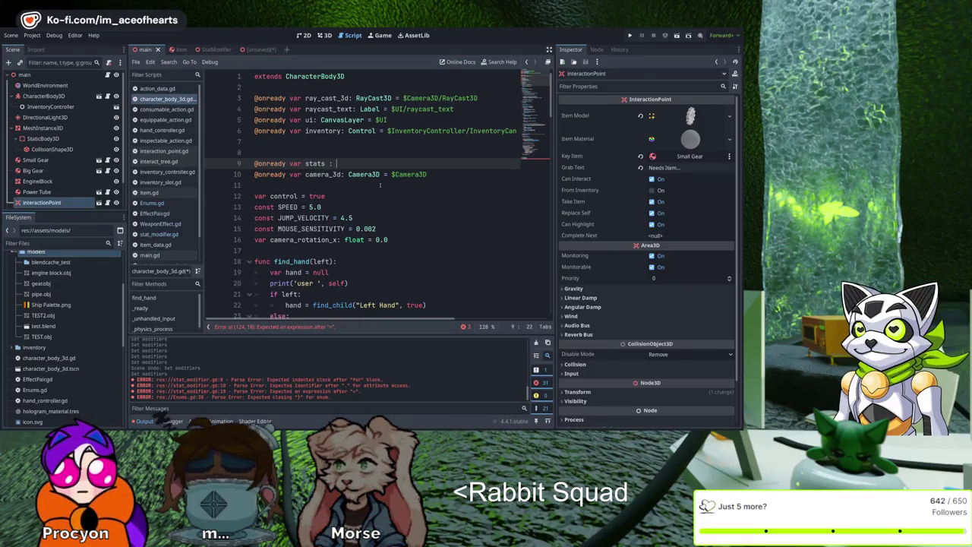
key("BackSpace")
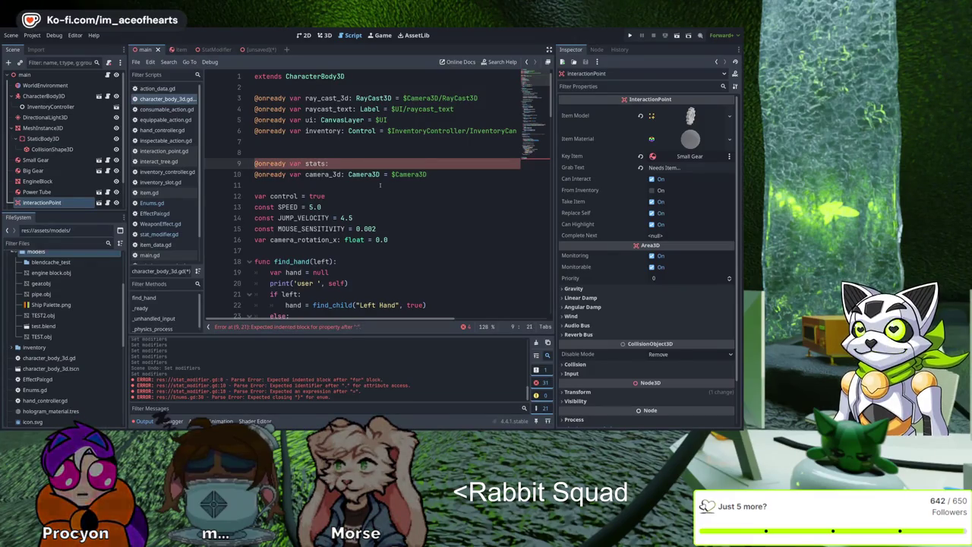
type(" dict")
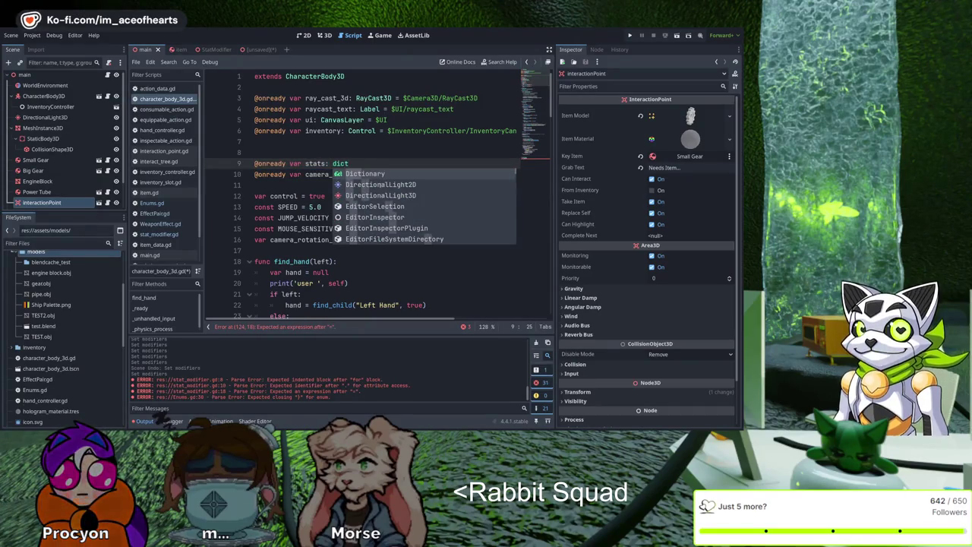
type(" = {}")
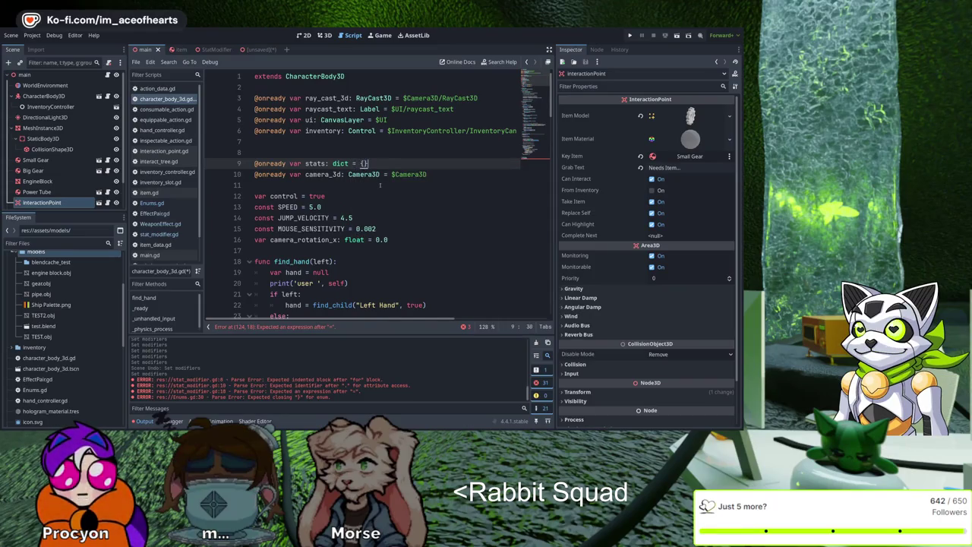
key("ctrl+s")
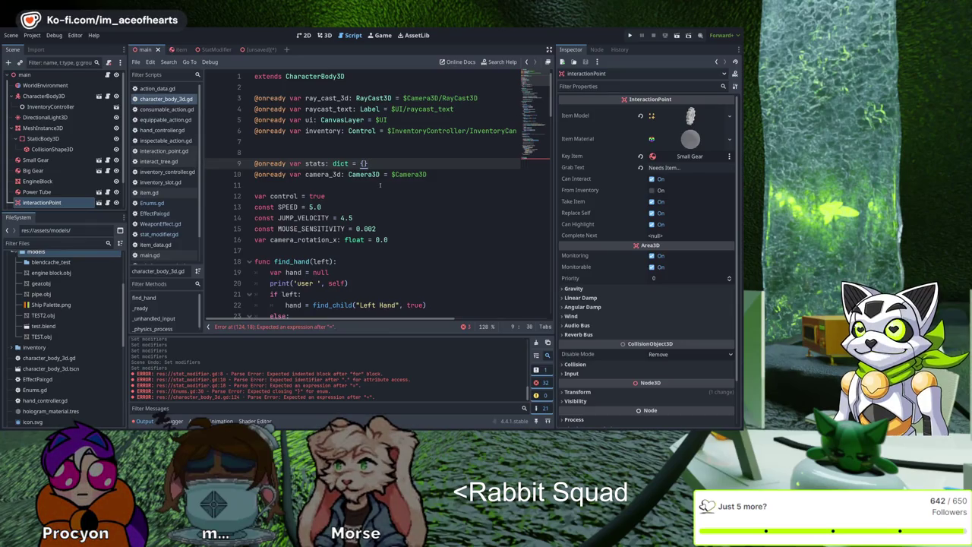
key("Return")
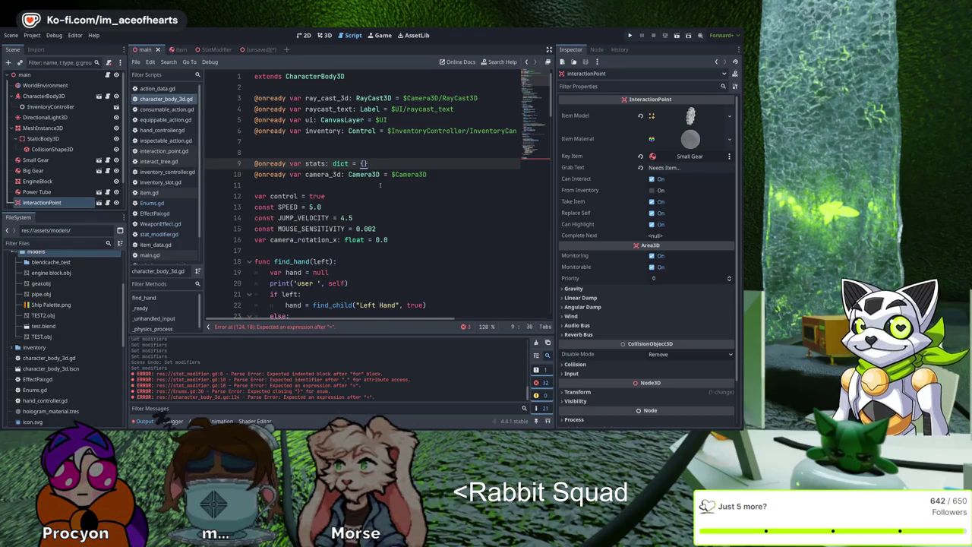
type("@onrea")
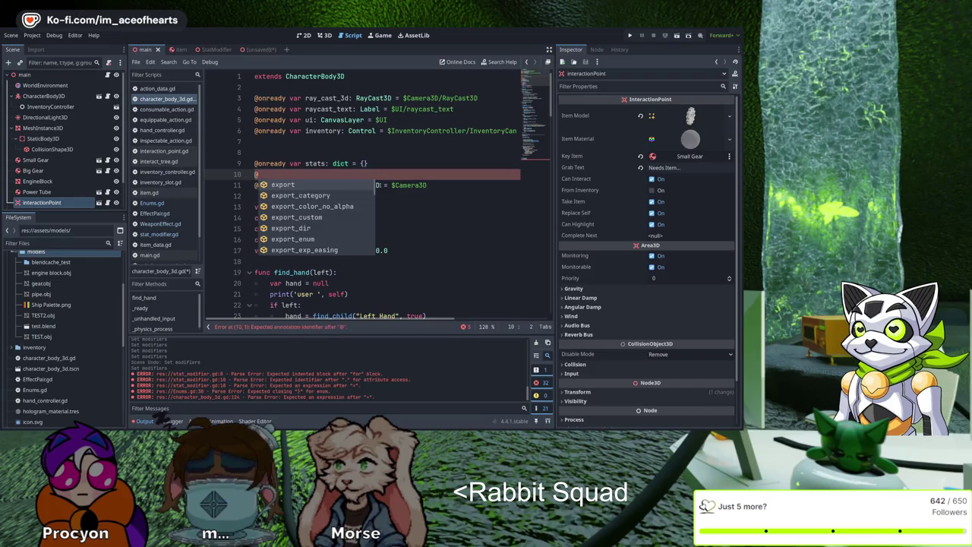
key("Return")
type("var")
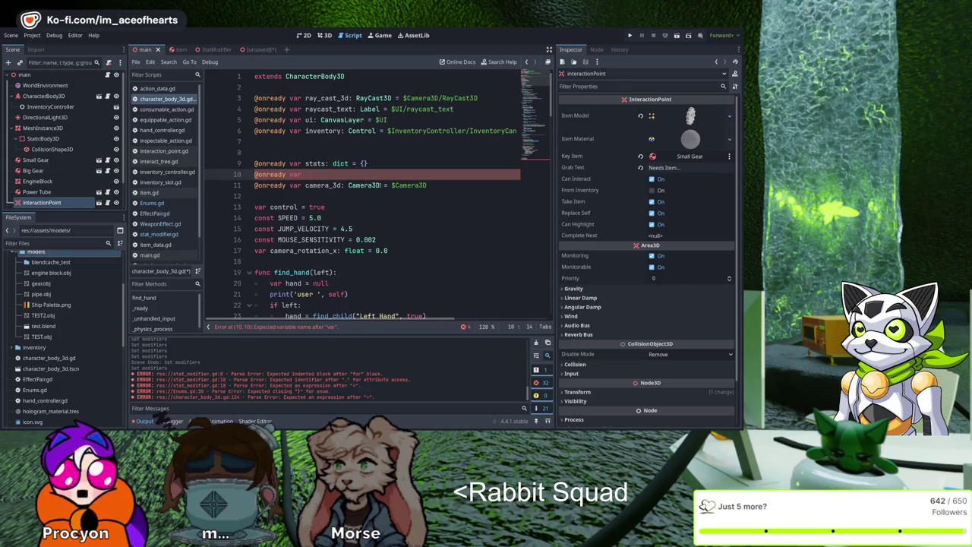
type("re")
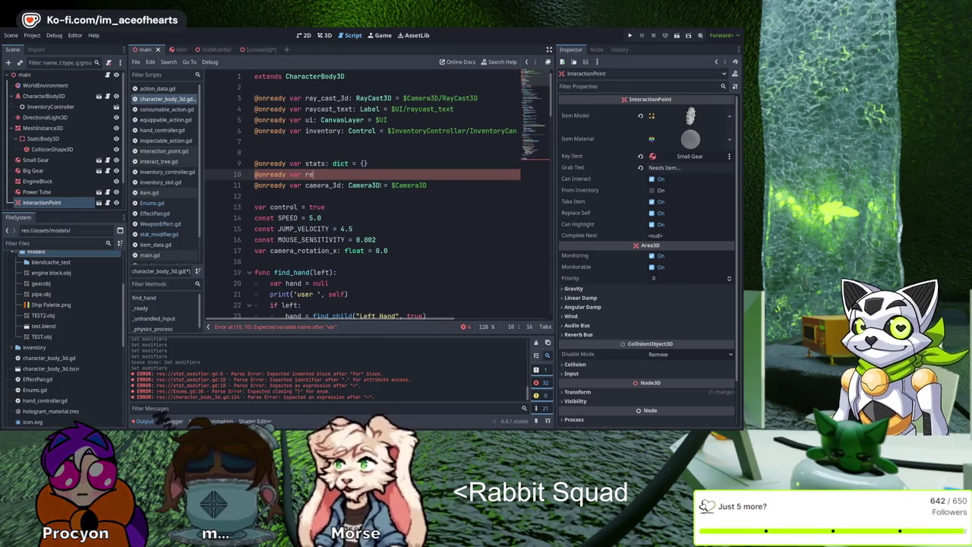
type("set_")
type("stats")
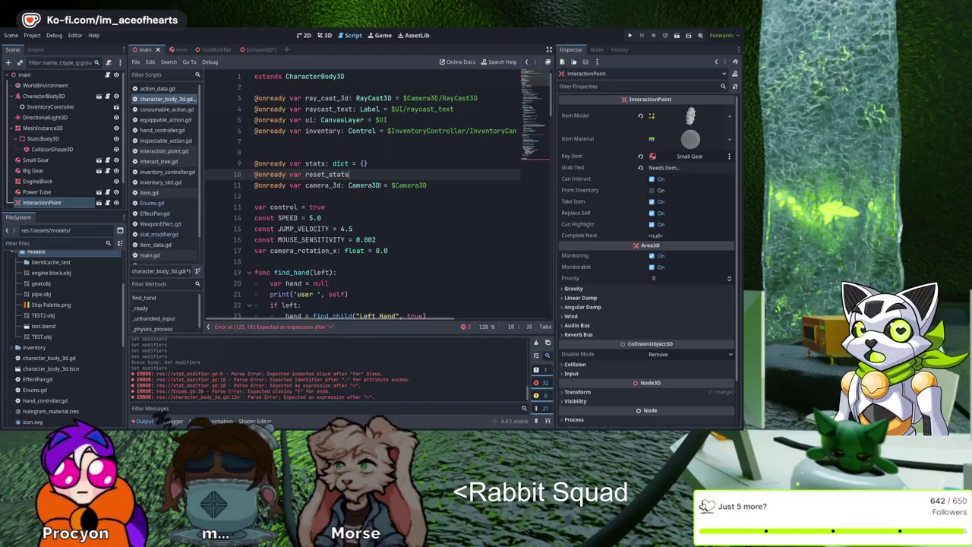
type(":dict")
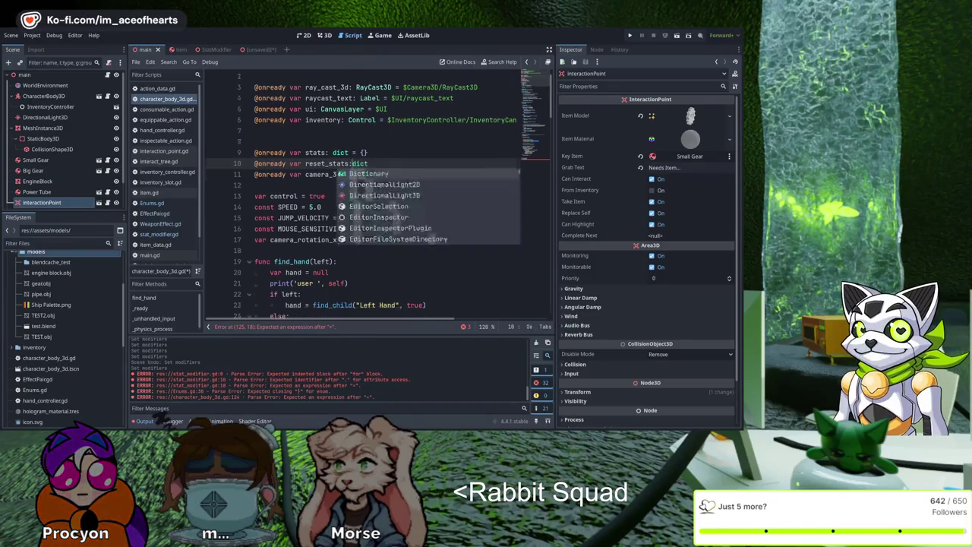
scroll(380, 184, "down", 1)
type("= {}")
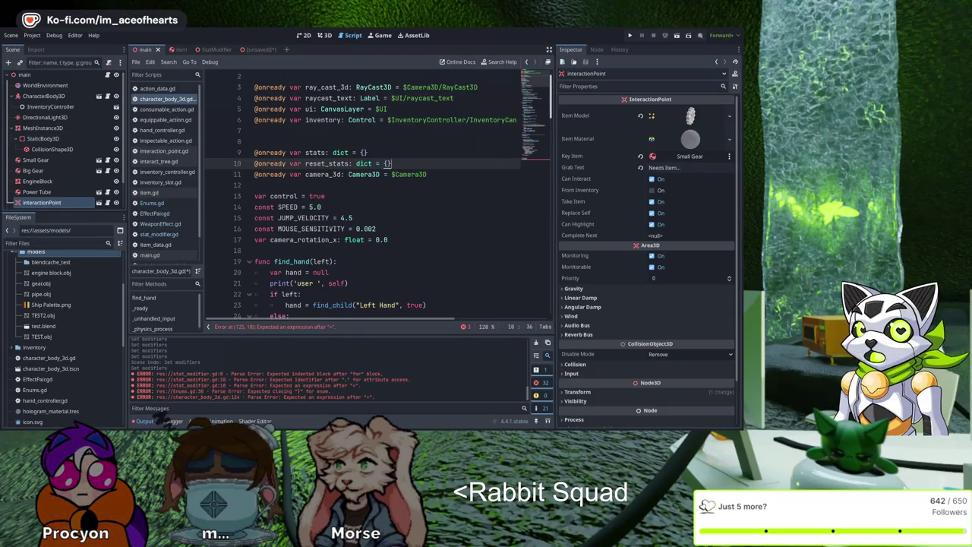
scroll(436, 268, "down", 20)
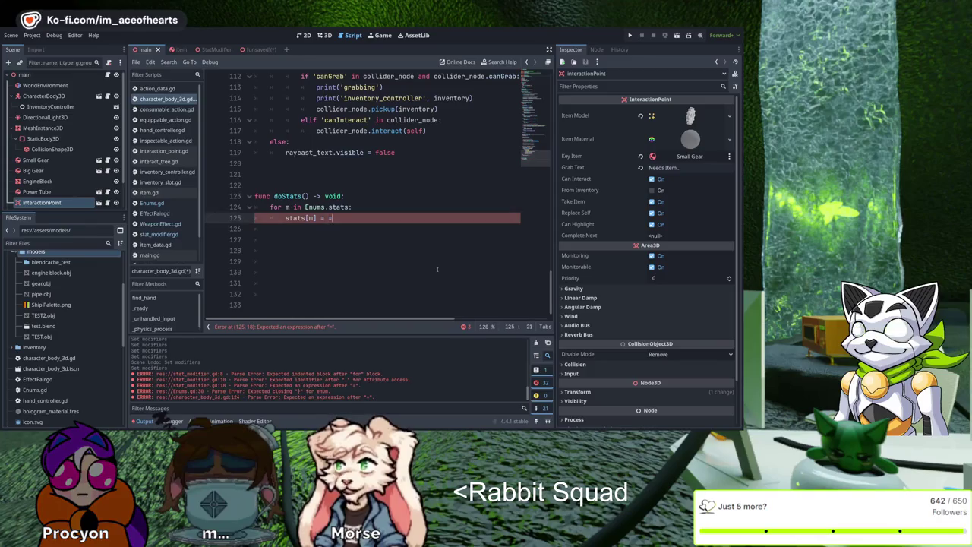
Step: Complete the doStats loop with 'stats[m] = 0' and a reset_stats line
key("BackSpace")
type("0")
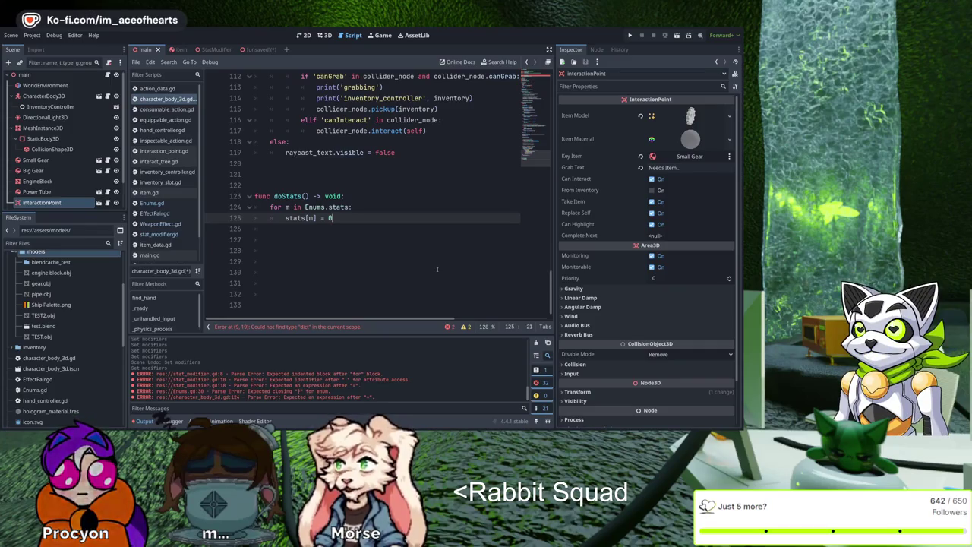
key("Return")
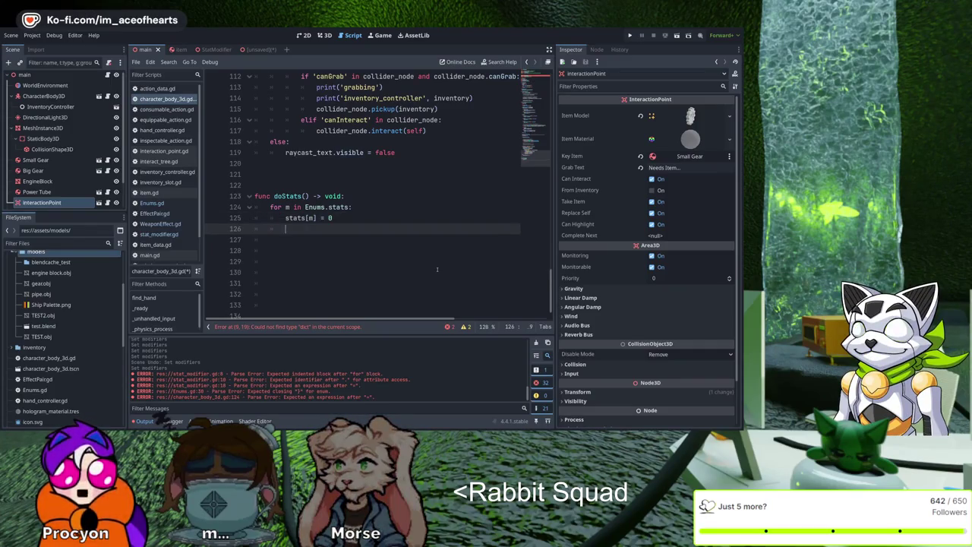
type("reset")
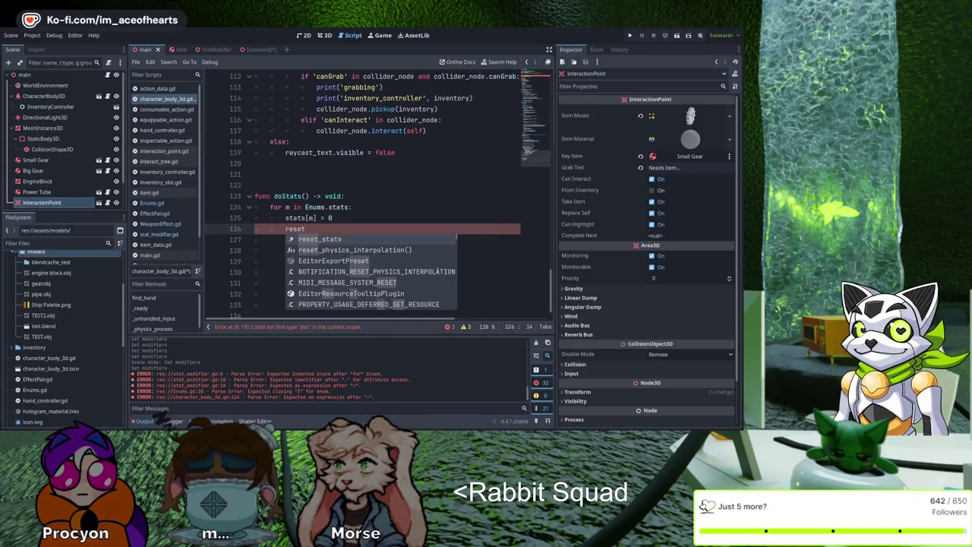
type("_st")
key("Return")
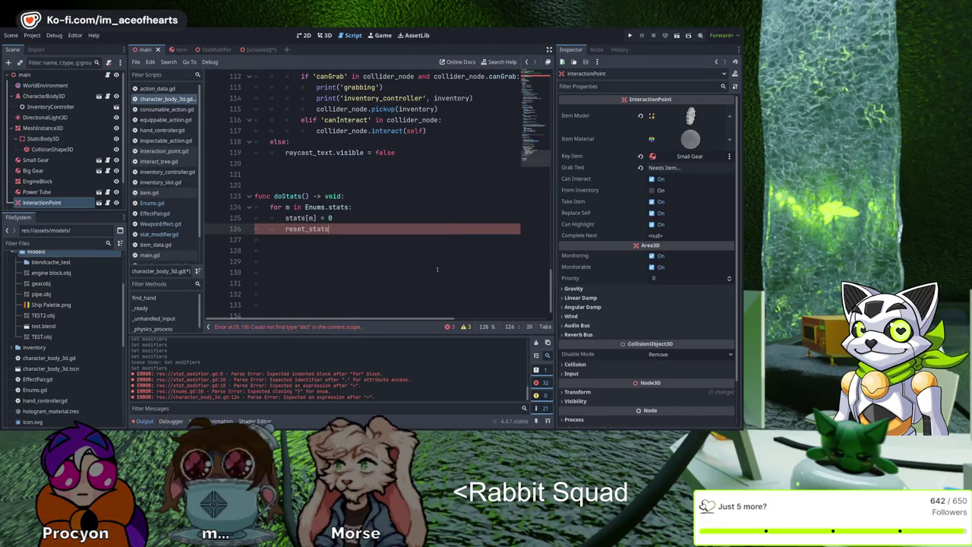
key("Return")
key("Return")
type("func re")
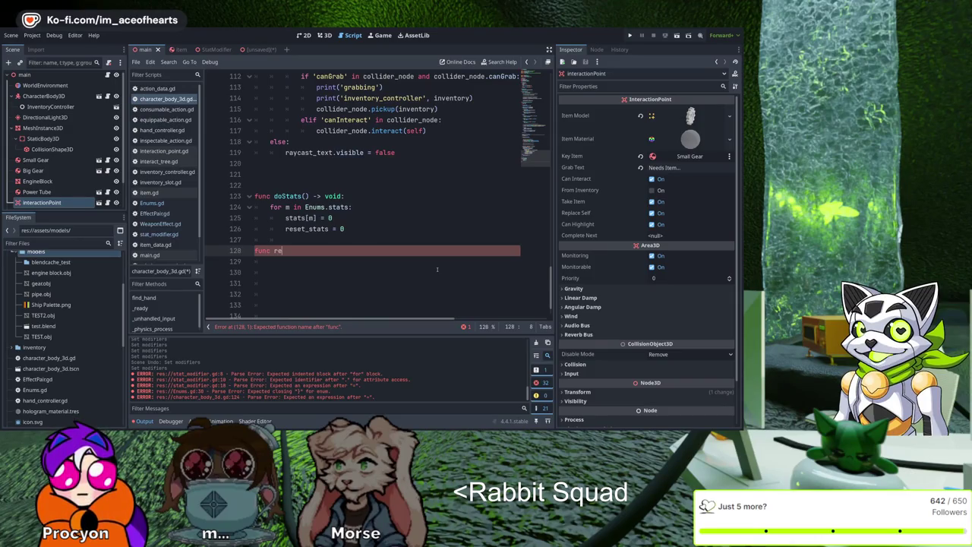
Step: Add a 'func resetStats():' header below doStats
type("setStatsd()")
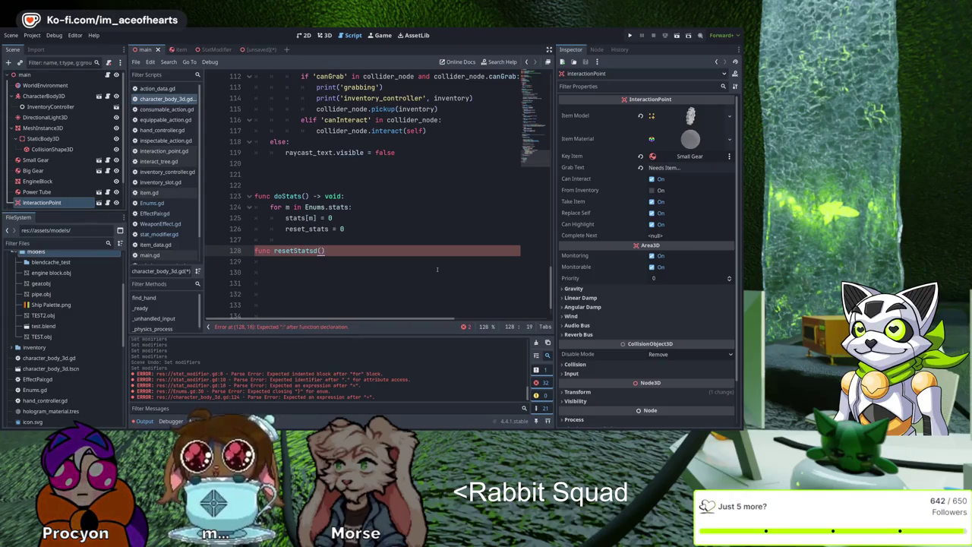
key("Left")
key("Left")
key("BackSpace")
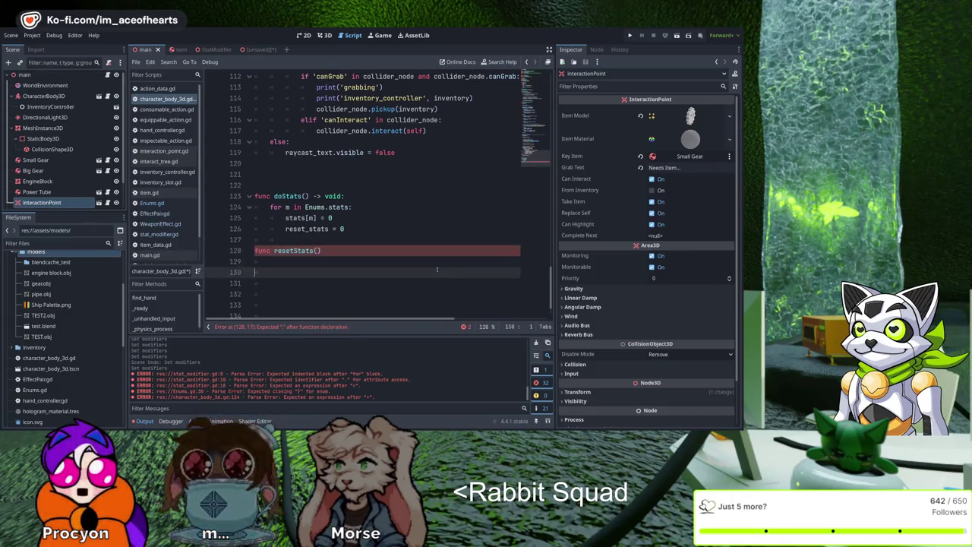
key("End")
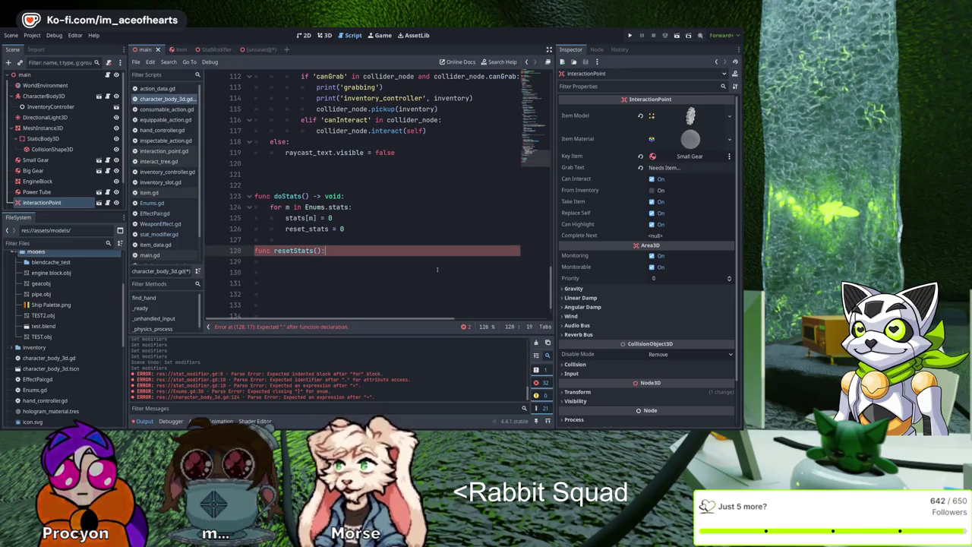
type(":")
key("Return")
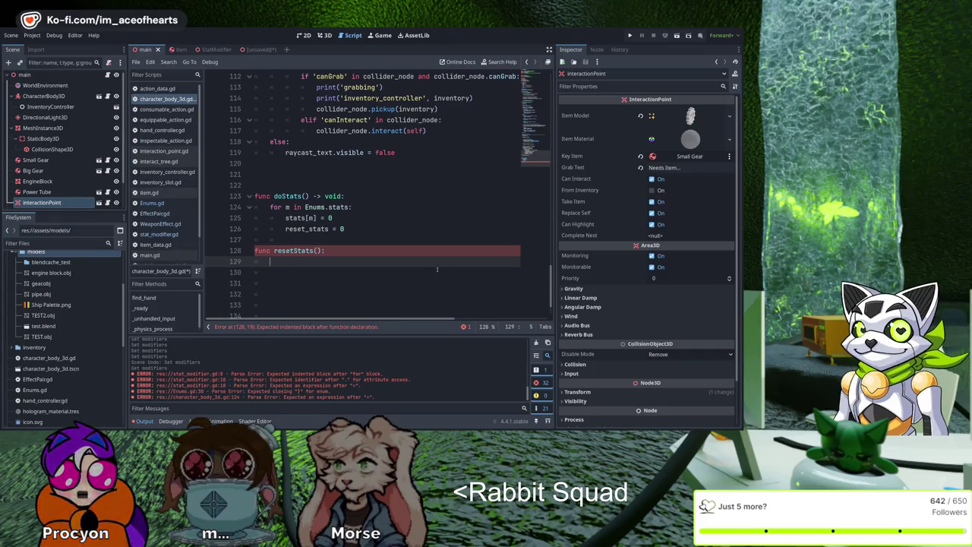
Step: Copy the 'for m in Enums.stats:' loop header into resetStats
key("Up")
key("Up")
key("Up")
key("End")
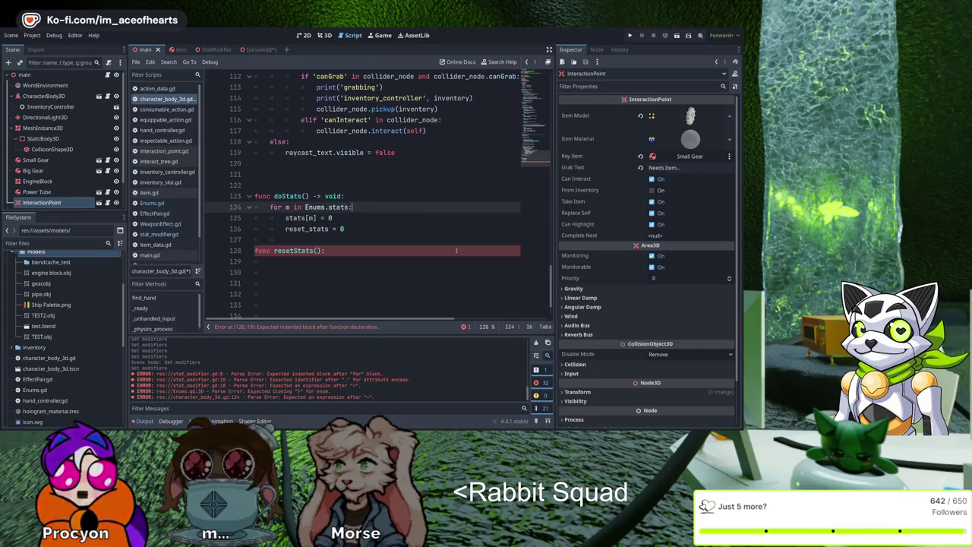
key("shift+Home")
key("ctrl+c")
key("Down")
key("Down")
key("Down")
key("ctrl+v")
key("Return")
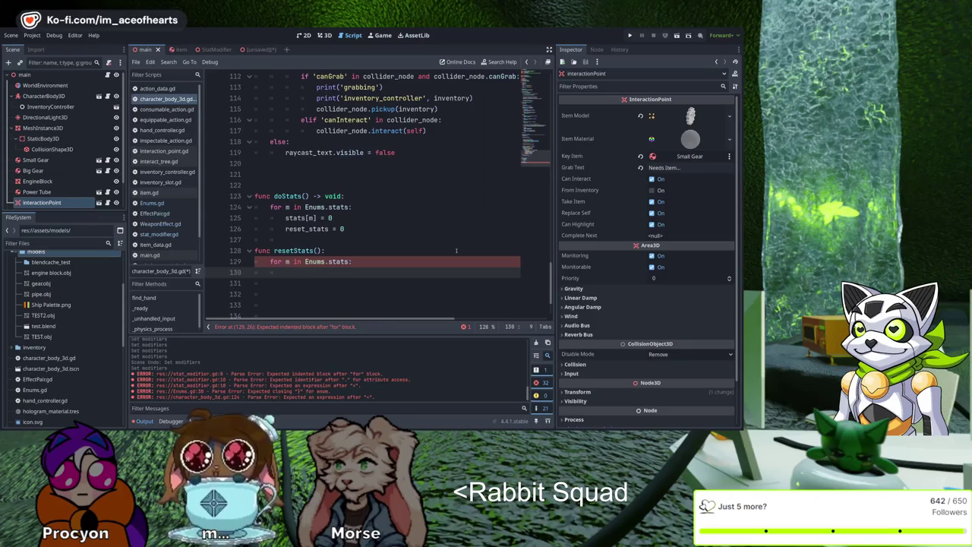
Step: Copy the two assignment lines from doStats into the resetStats loop
key("Up")
key("Up")
key("Up")
key("shift+Down")
key("shift+End")
key("ctrl+c")
key("Down")
key("Down")
key("Down")
key("Return")
key("ctrl+v")
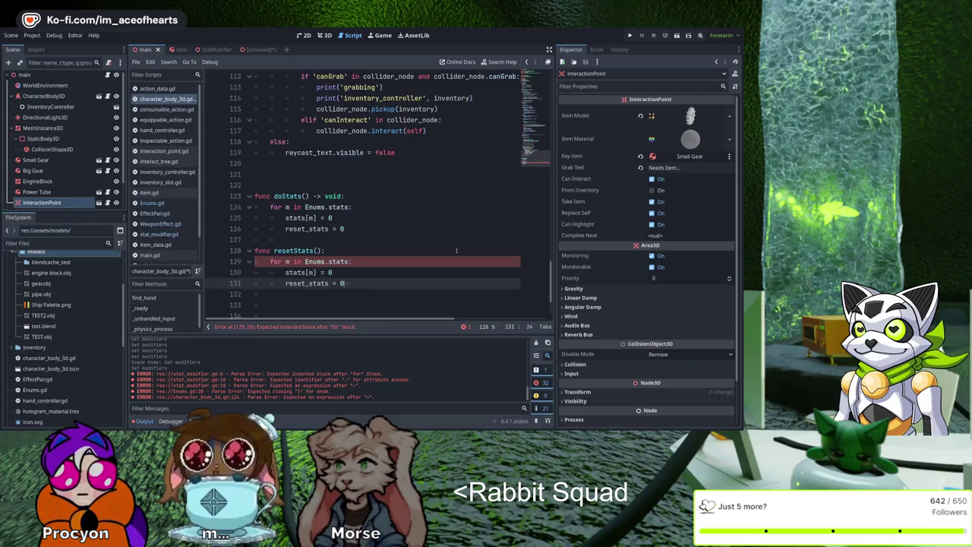
Step: Edit the pasted line to read 'stats[m] = reset_stats[m]'
key("BackSpace")
key("BackSpace")
key("BackSpace")
key("ctrl+shift+Left")
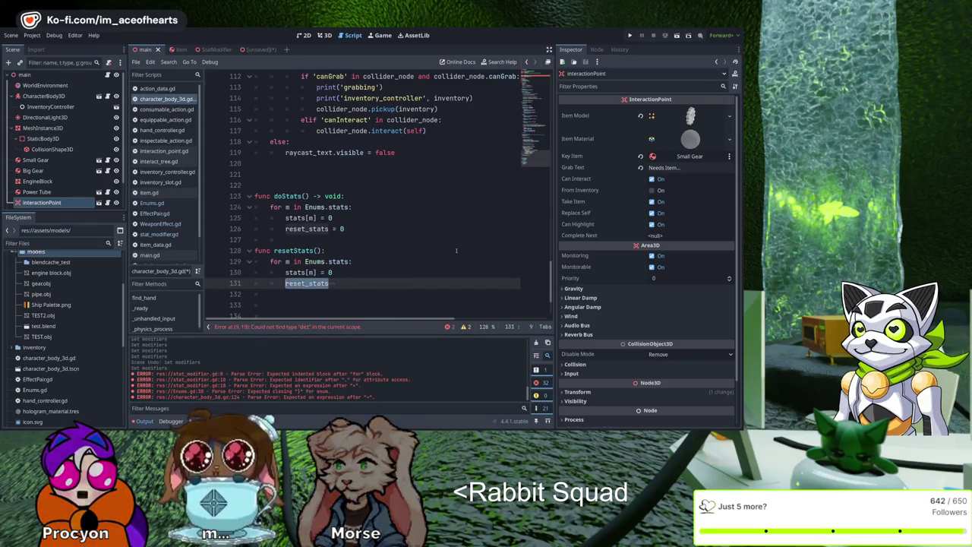
key("BackSpace")
key("BackSpace")
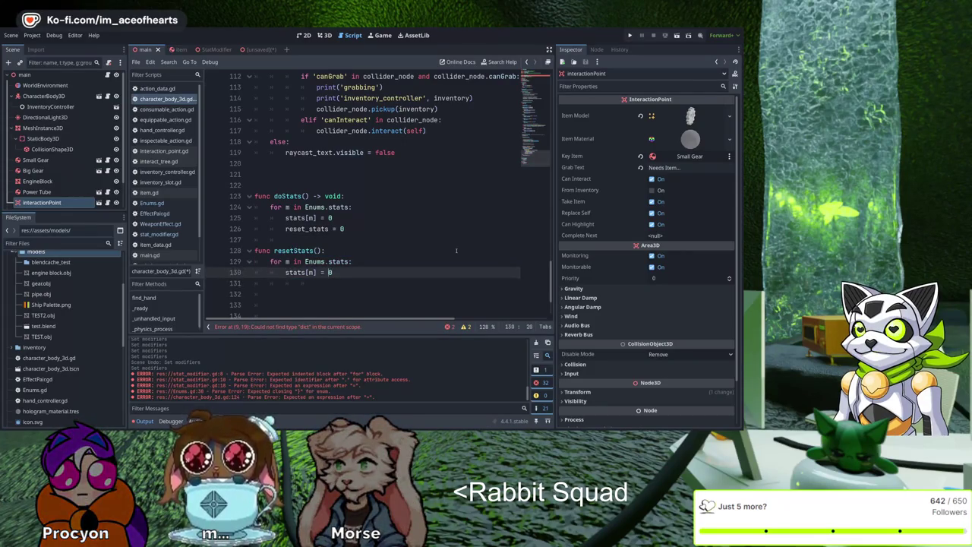
key("ctrl+z")
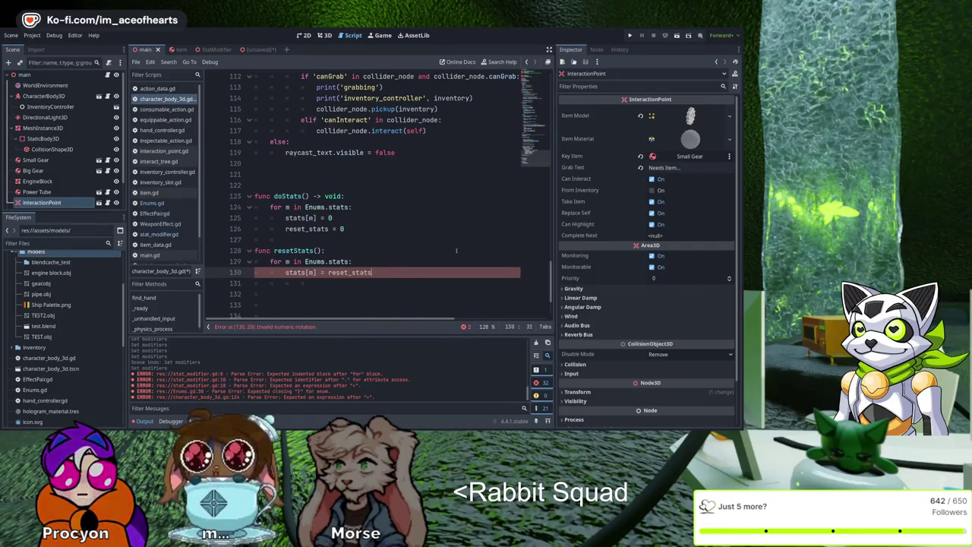
type("[m")
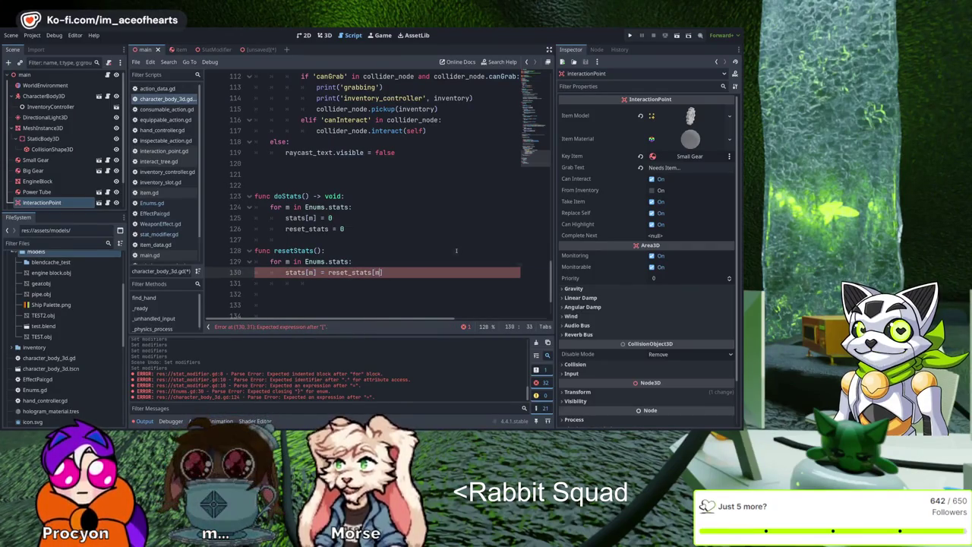
type("]")
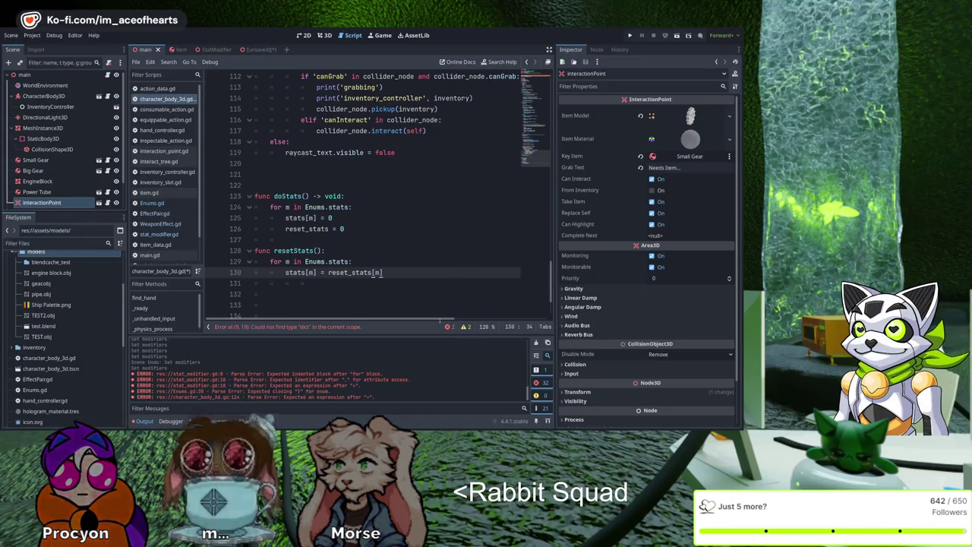
key("Up")
key("Left")
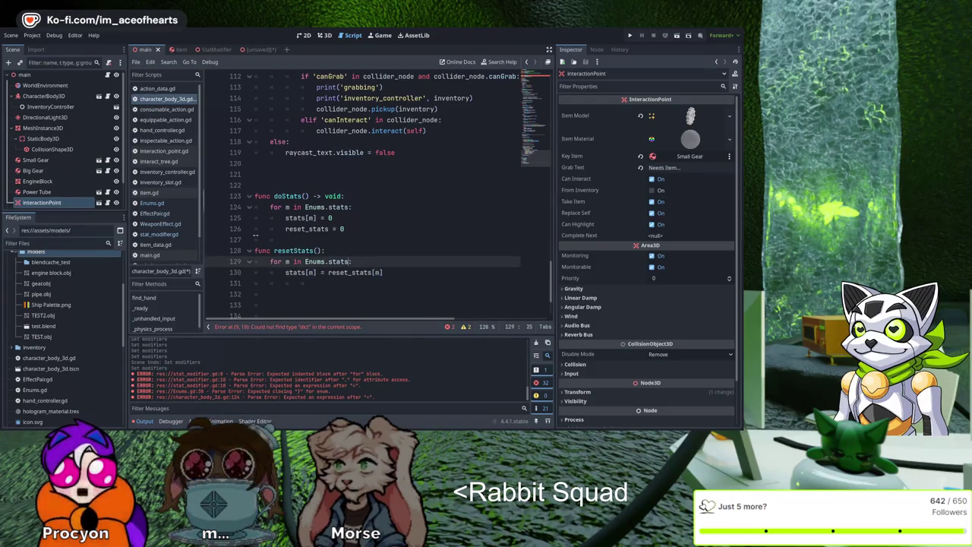
left_click(314, 261, "ctrl")
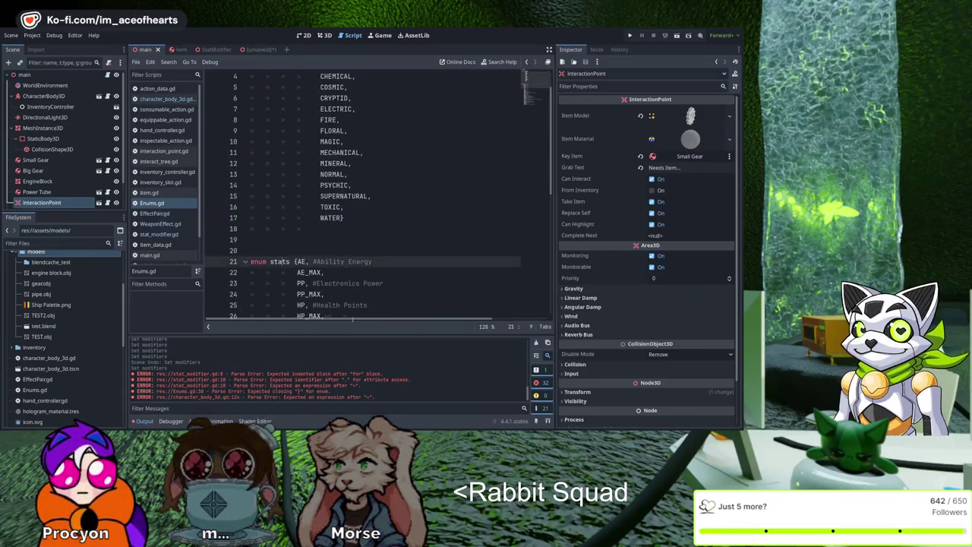
left_click(154, 214)
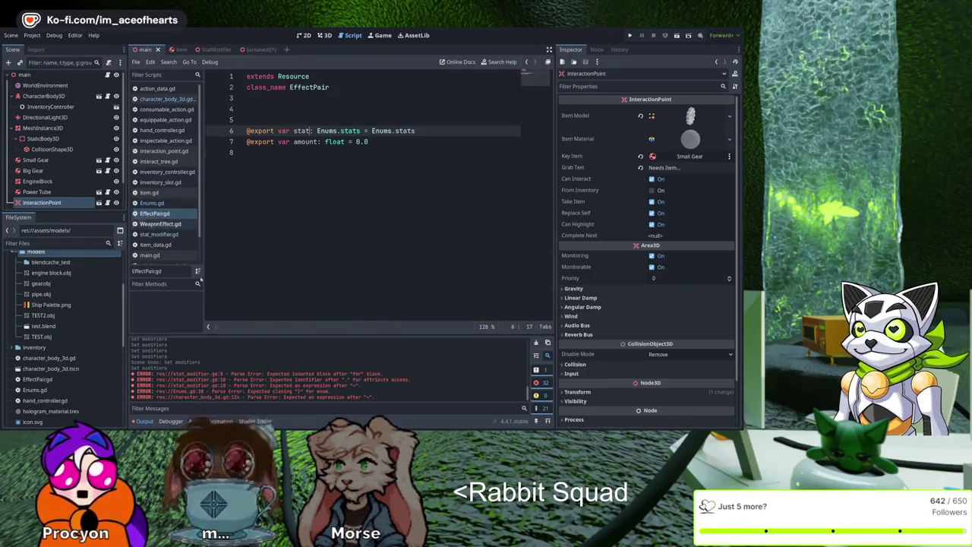
left_click(160, 223)
left_click(159, 234)
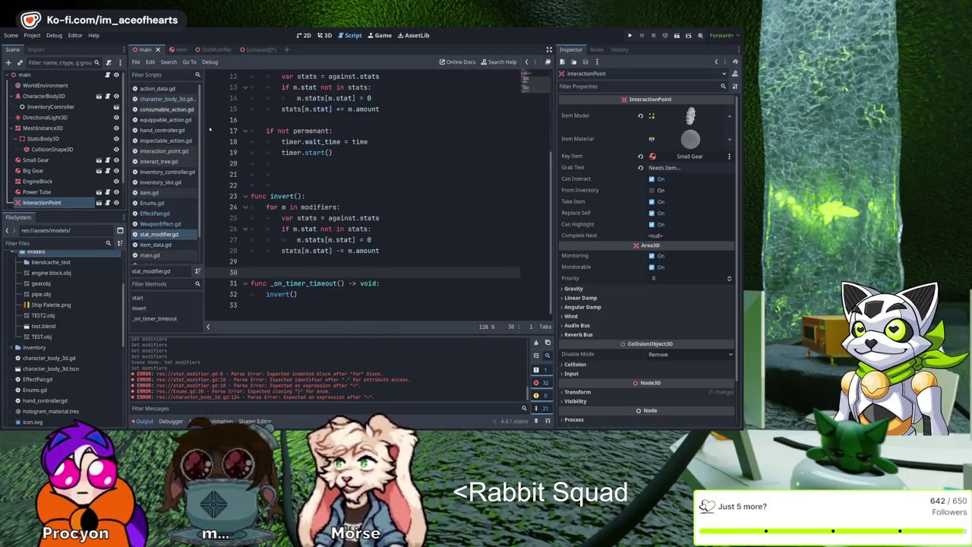
left_click(164, 99)
double_click(295, 272)
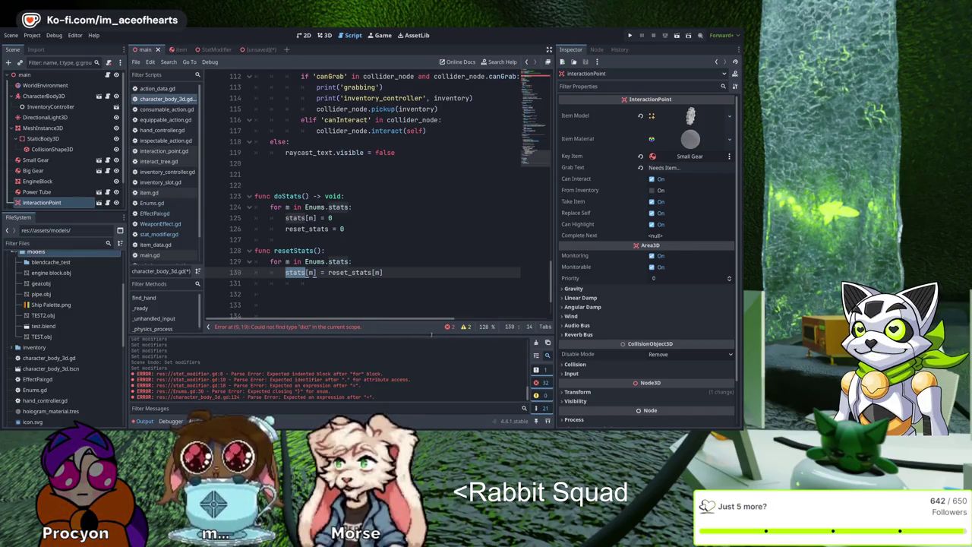
key("Up")
key("End")
key("Left")
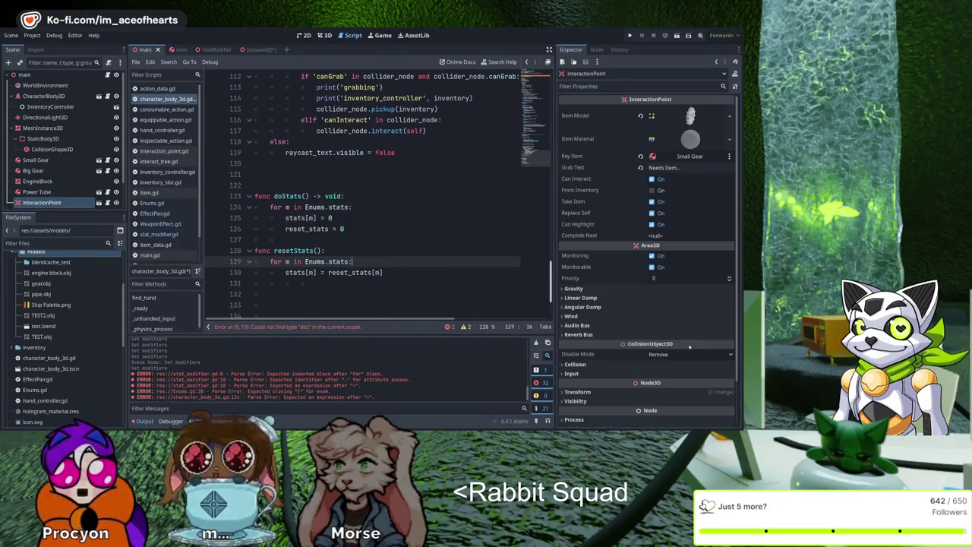
scroll(464, 201, "up", 20)
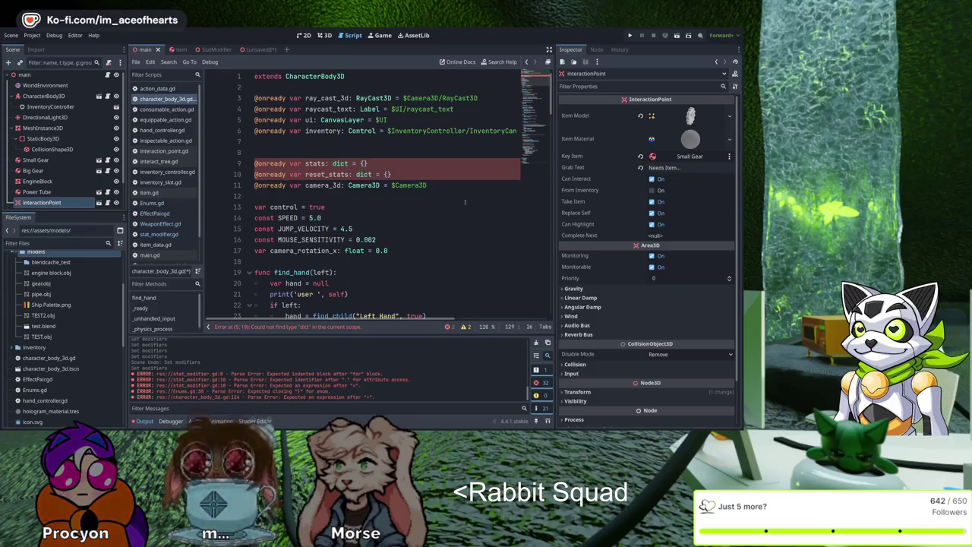
Step: Change the stats and reset_stats types from dict to Dictionary
left_click(347, 164)
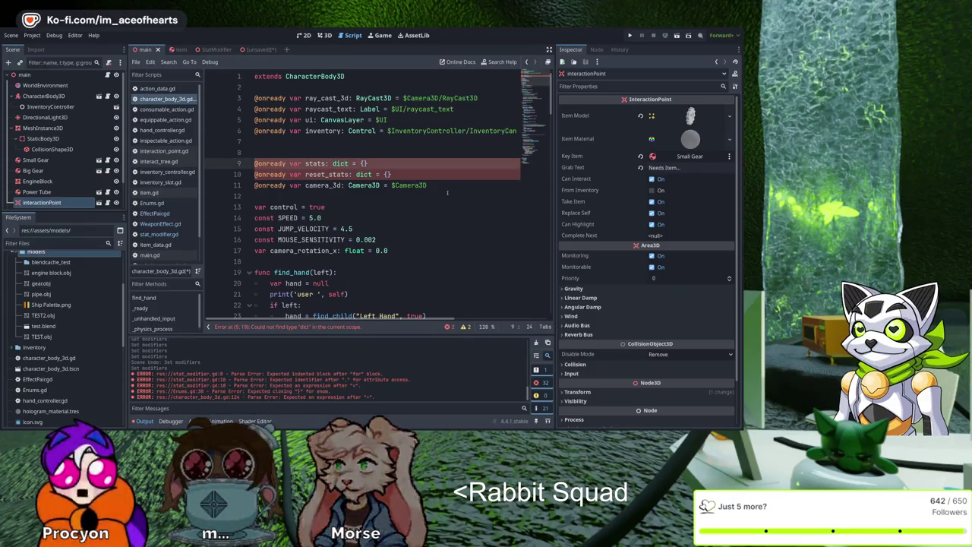
type("ion")
key("Return")
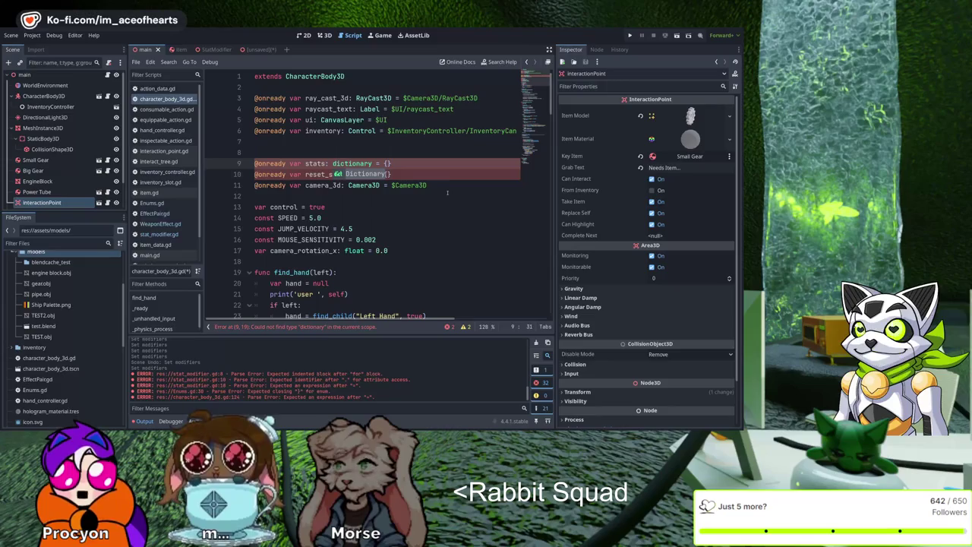
key("Down")
type("ionary")
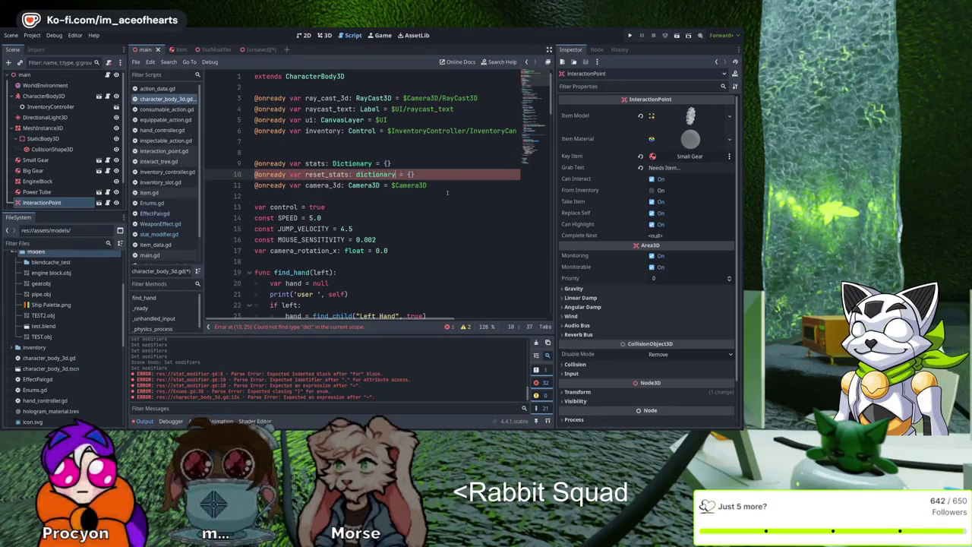
key("Return")
Step: Try an 'Enums.stats: String' key/value type on stats, then remove it to leave '= {}'
key("Up")
key("Left")
type("Enums.stats")
type(":")
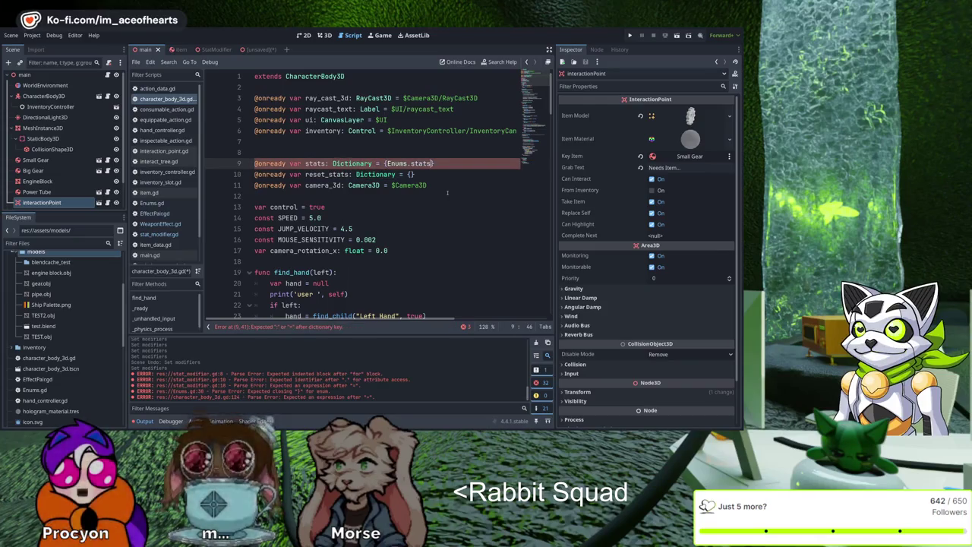
type("string")
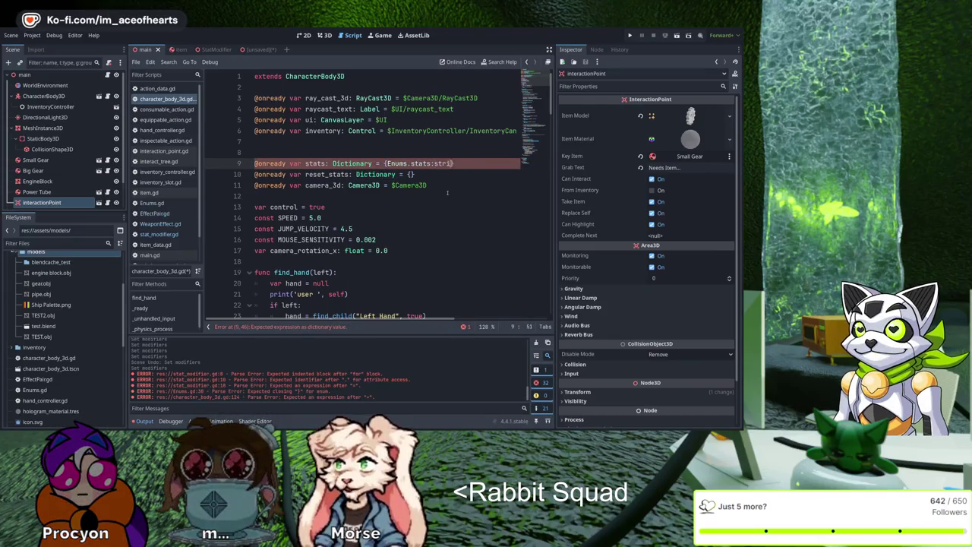
key("Delete")
key("Delete")
type("St")
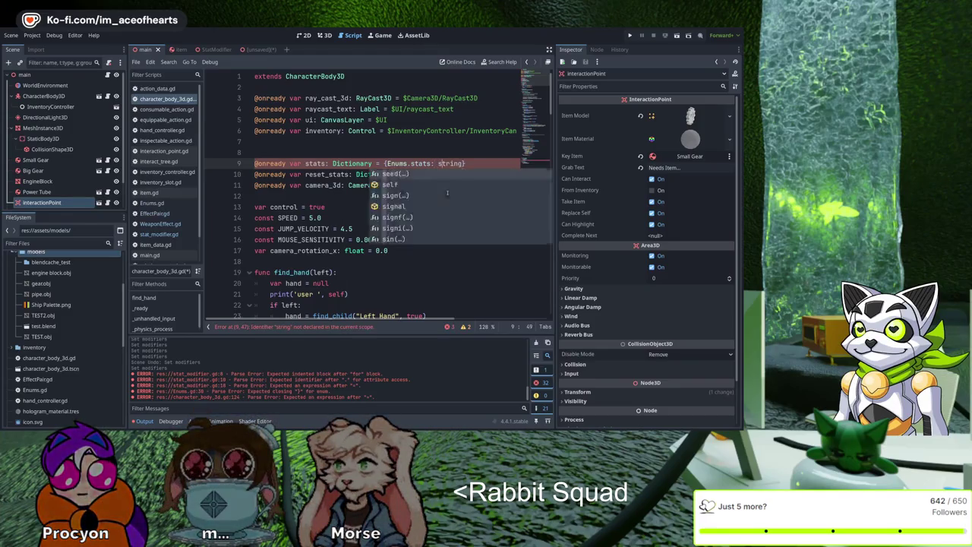
type("ring")
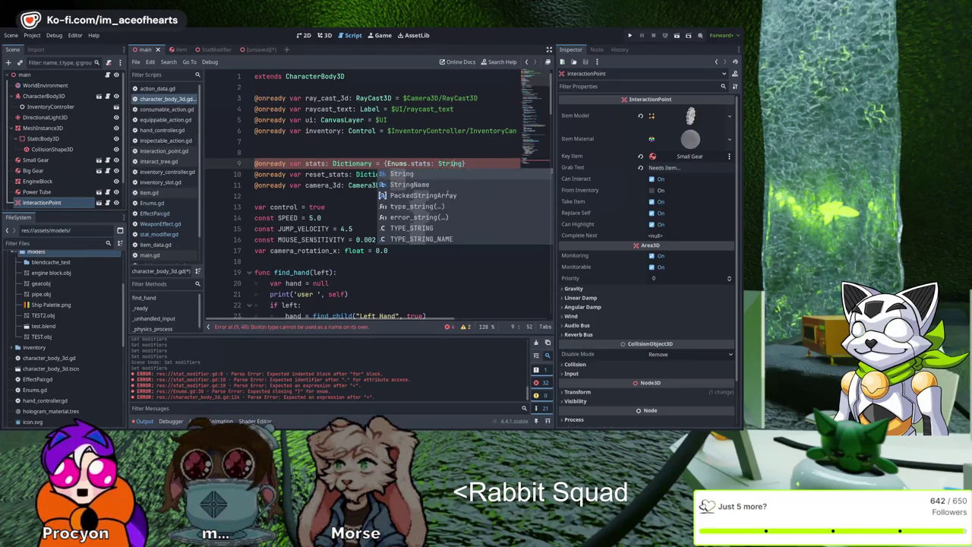
key("Right")
key("Right")
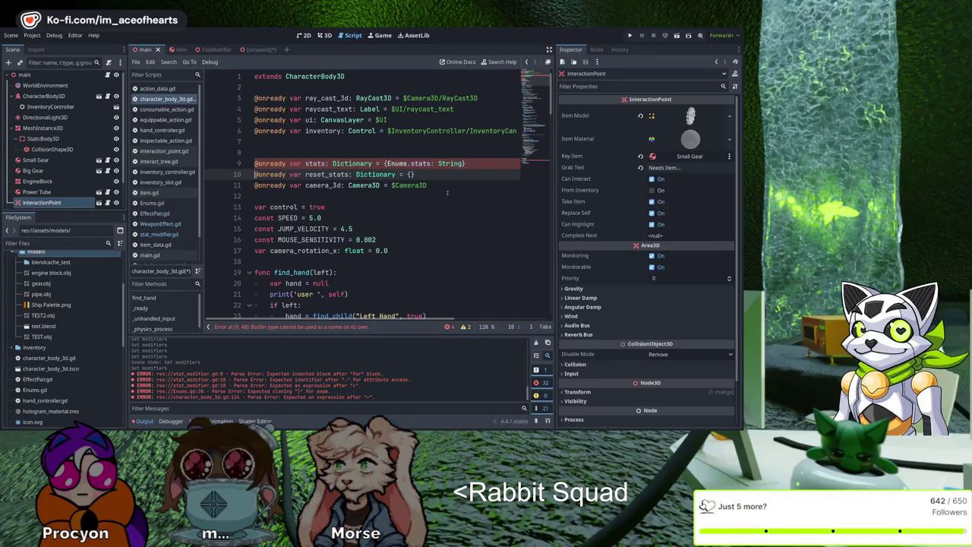
key("Up")
key("ctrl+Right")
key("ctrl+Right")
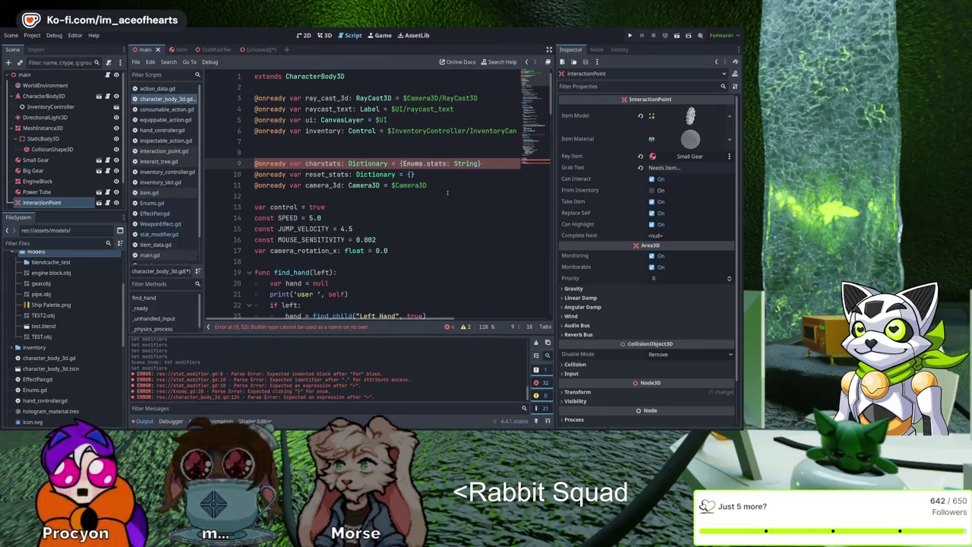
key("End")
key("Left")
key("shift+ctrl+Left")
key("shift+ctrl+Left")
key("shift+ctrl+Left")
key("BackSpace")
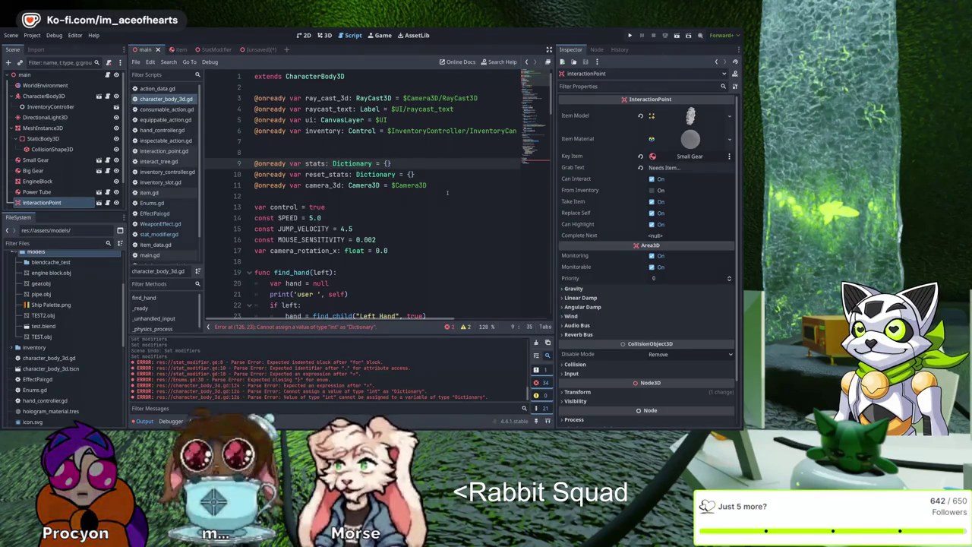
key("ctrl+Left")
key("ctrl+Left")
key("ctrl+Left")
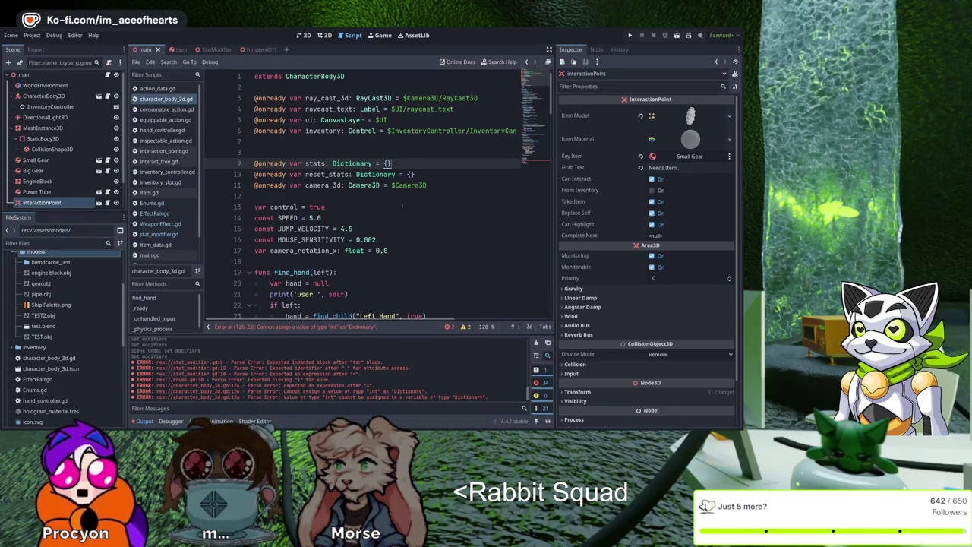
key("ctrl+d")
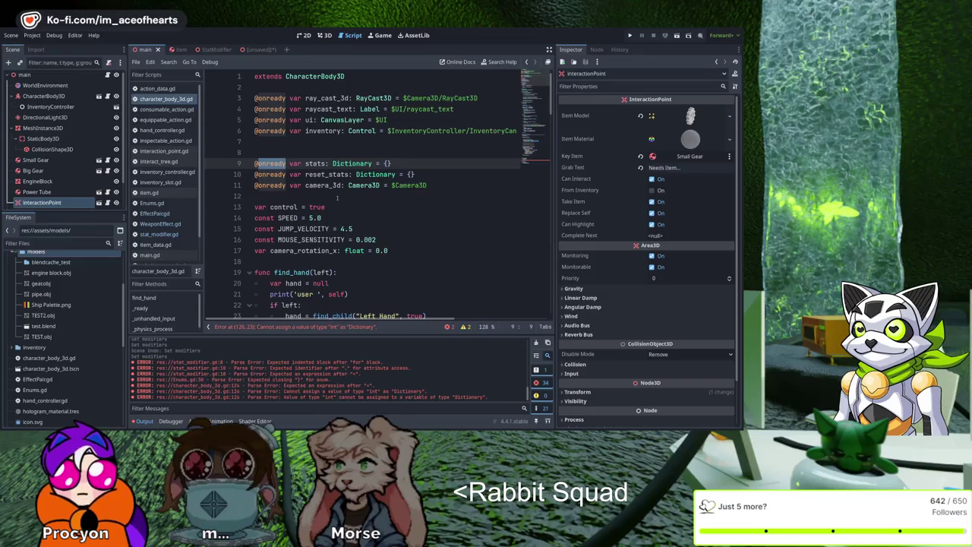
type("@export")
key("Right")
key("Right")
key("Right")
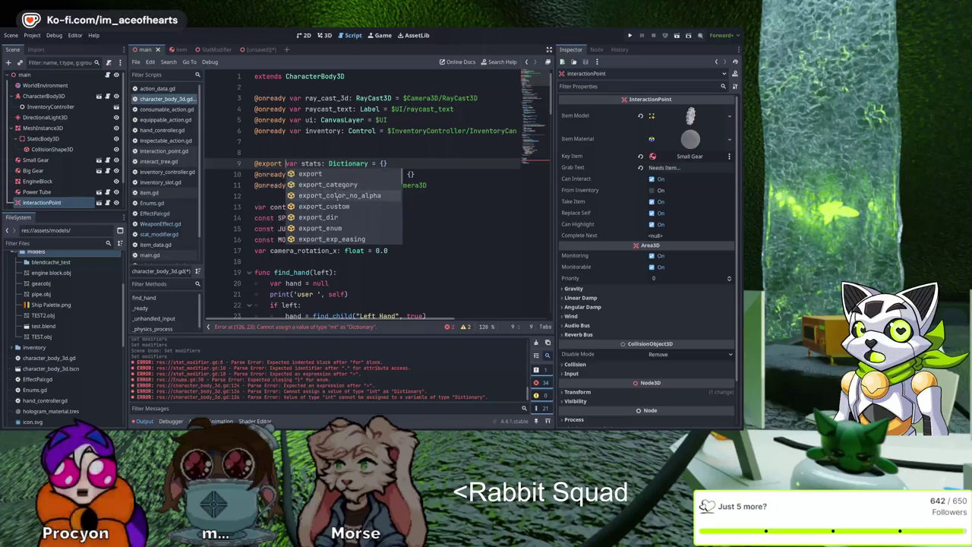
key("Left")
key("Left")
key("Left")
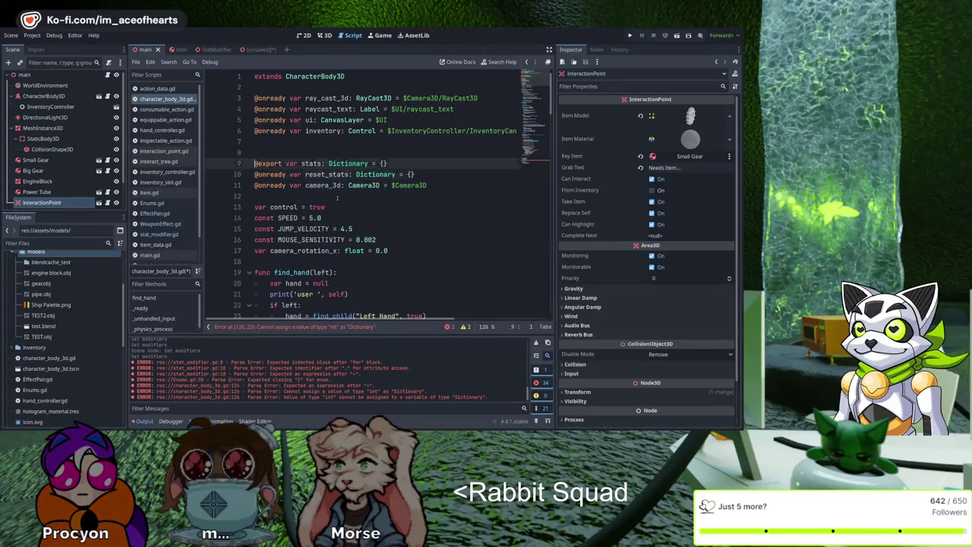
key("Down")
key("shift+Home")
type("@export")
key("Up")
key("shift+Home")
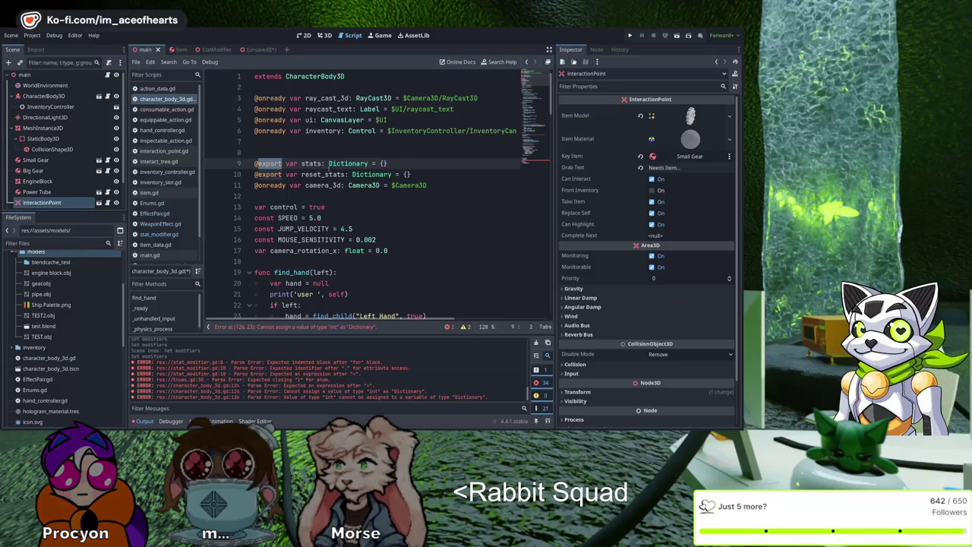
left_click(398, 174)
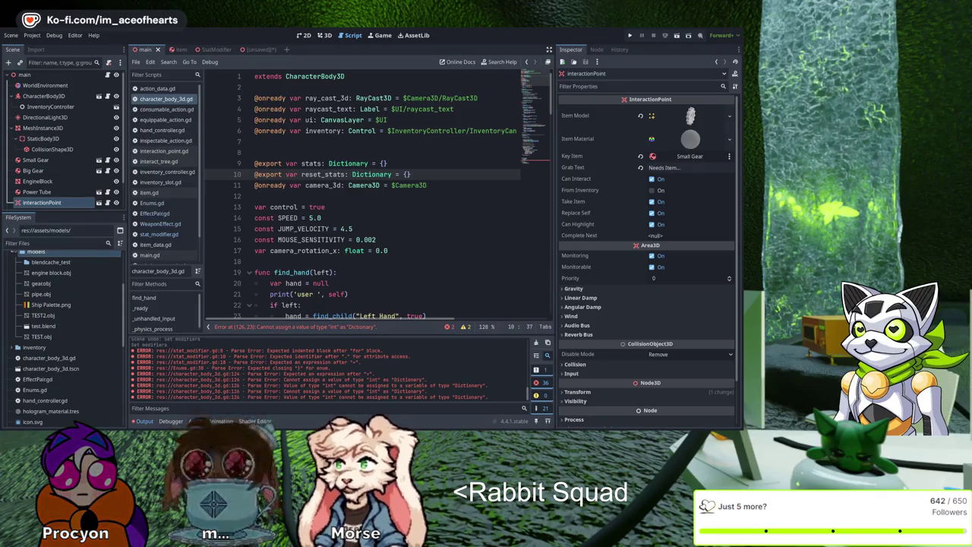
Step: Move to the empty line above the exports and switch to the 3D scene view
key("Up")
key("Up")
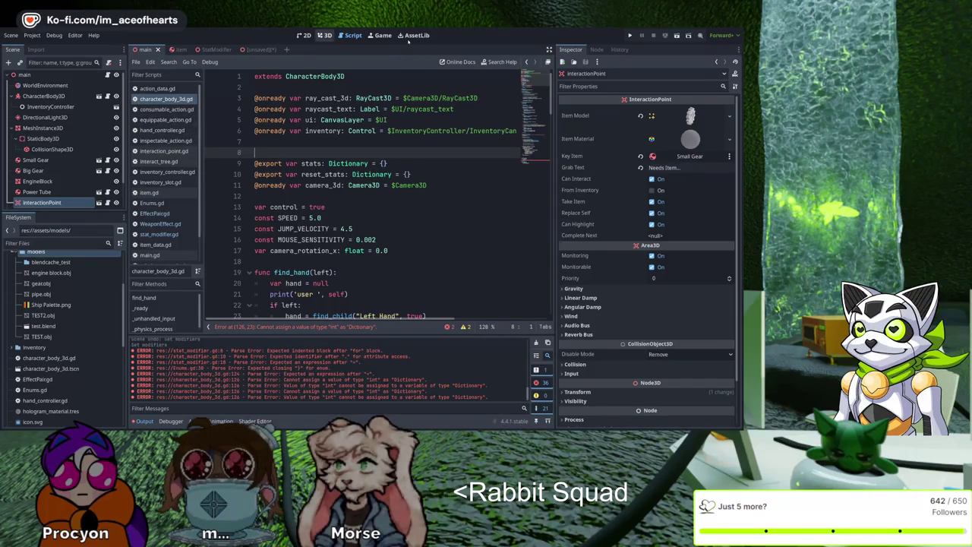
key("ctrl+F2")
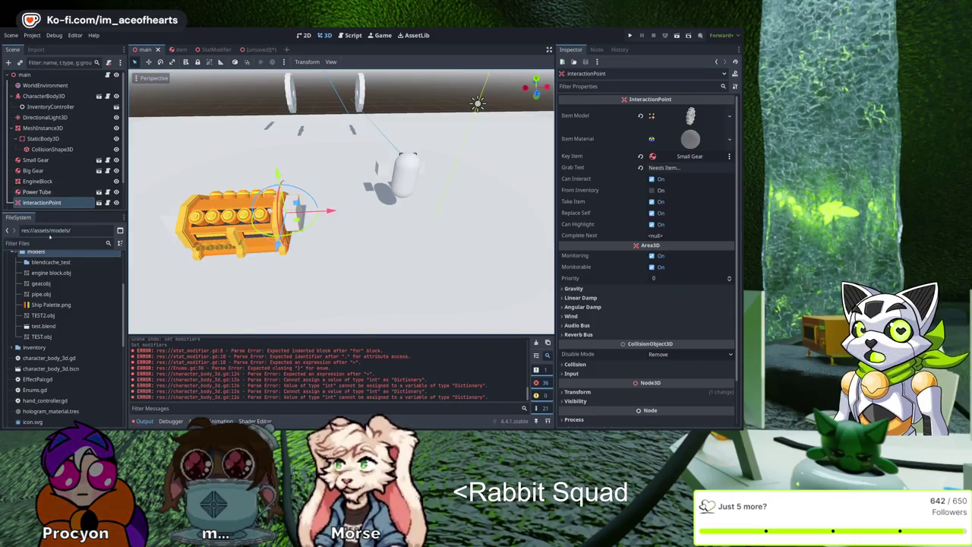
Step: Back in the script, fix line 126 of doStats to read 'reset_stats[m] = 0'
left_click(351, 35)
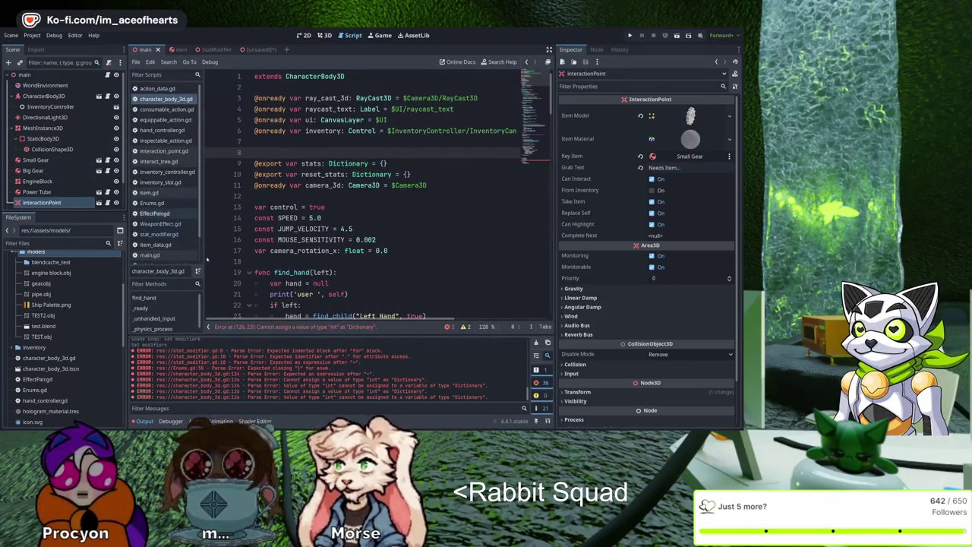
scroll(399, 178, "down", 13)
scroll(399, 178, "down", 20)
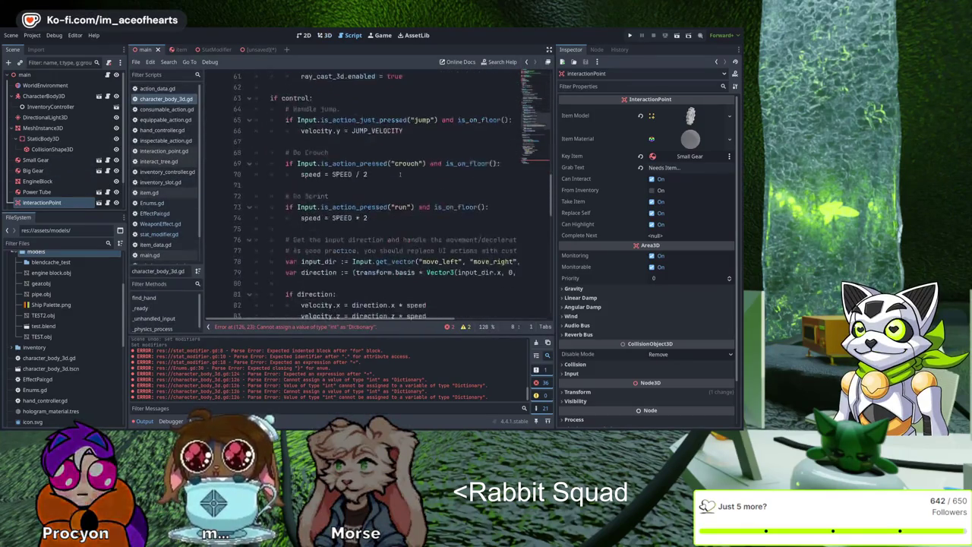
scroll(401, 171, "up", 6)
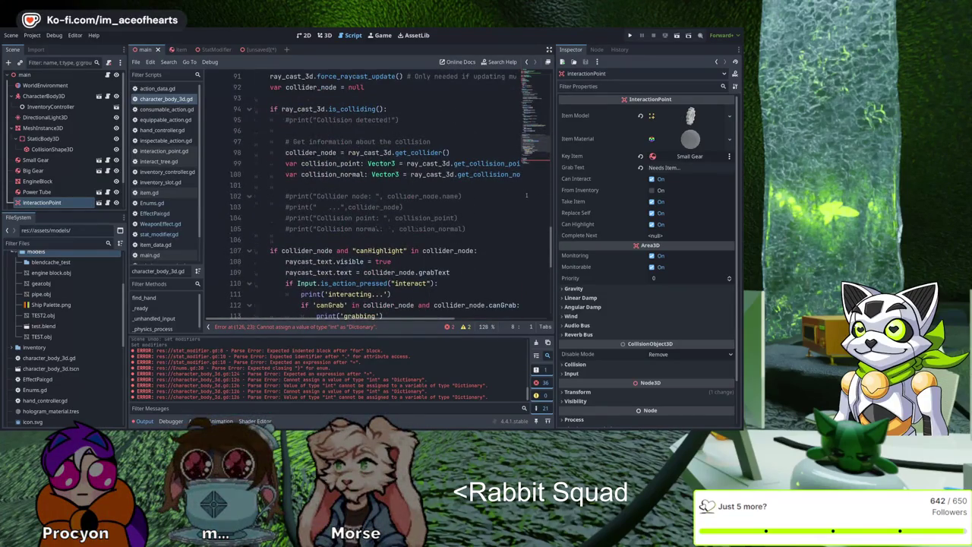
scroll(526, 196, "down", 5)
scroll(526, 196, "down", 3)
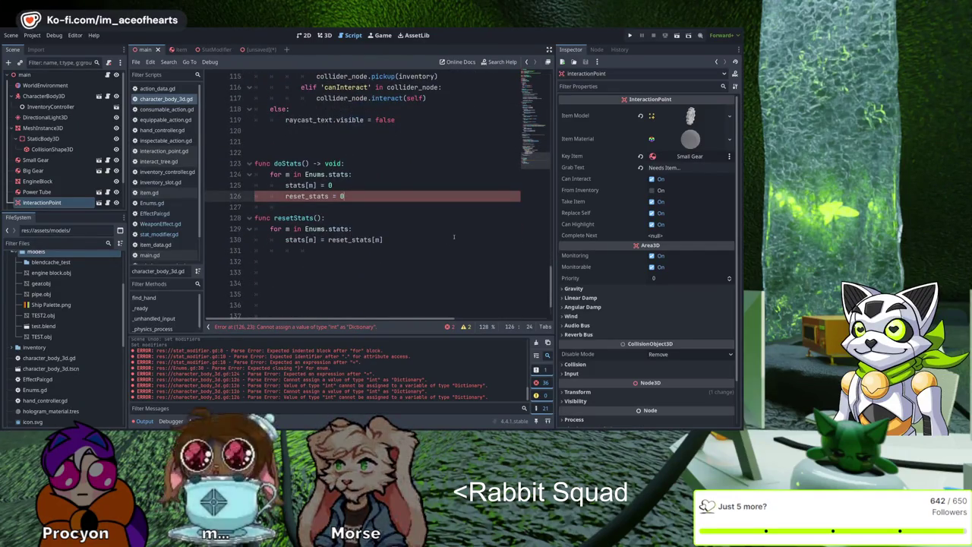
key("Left")
key("Left")
key("Left")
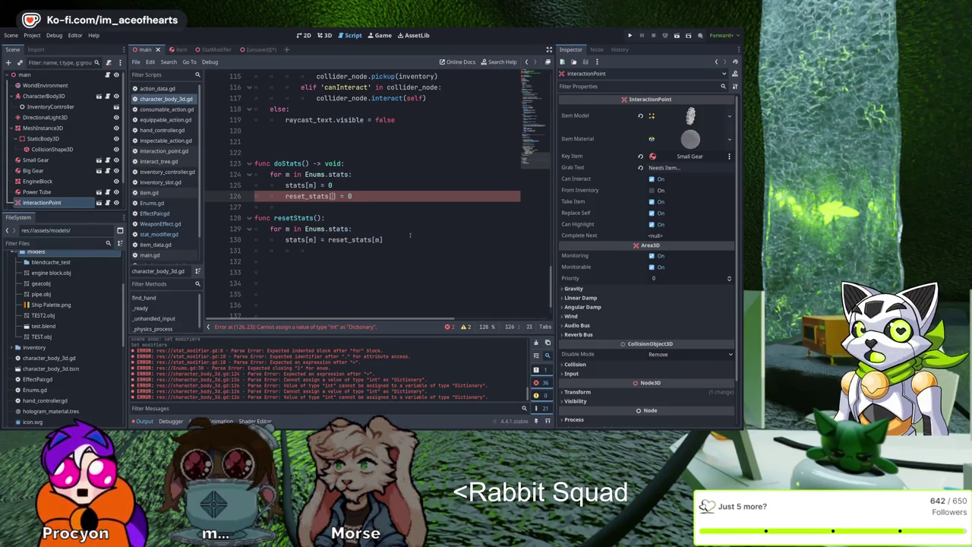
type("m]")
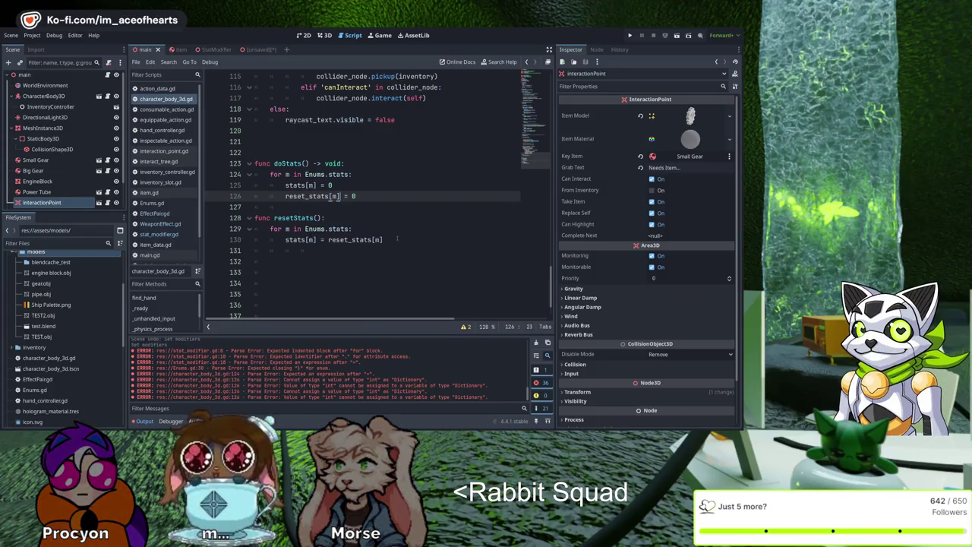
Step: Delete the commented '#print("Collision detected!")' line
scroll(481, 201, "up", 10)
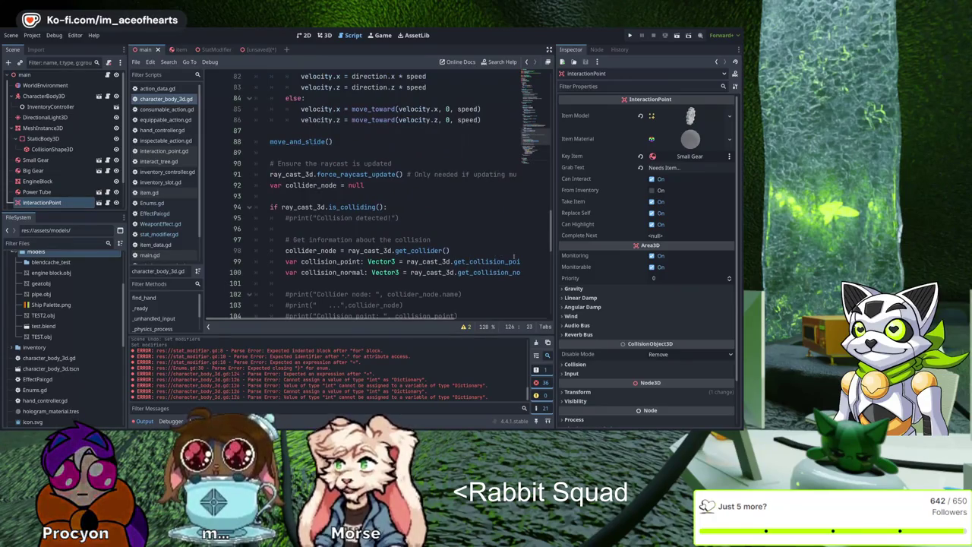
left_click_drag(399, 216, 286, 215)
key("BackSpace")
key("BackSpace")
key("BackSpace")
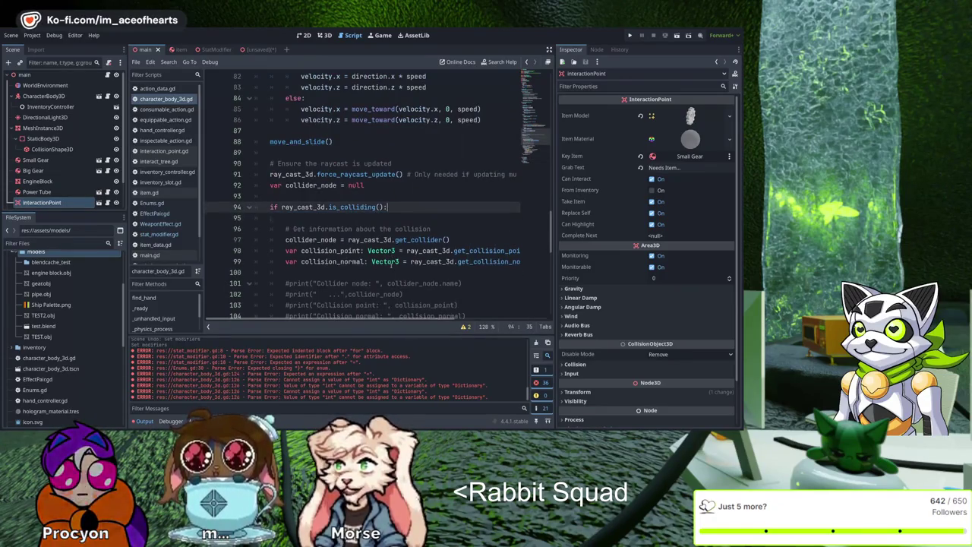
Step: Insert blank lines above the _physics_process function
scroll(487, 229, "up", 2)
scroll(487, 228, "up", 5)
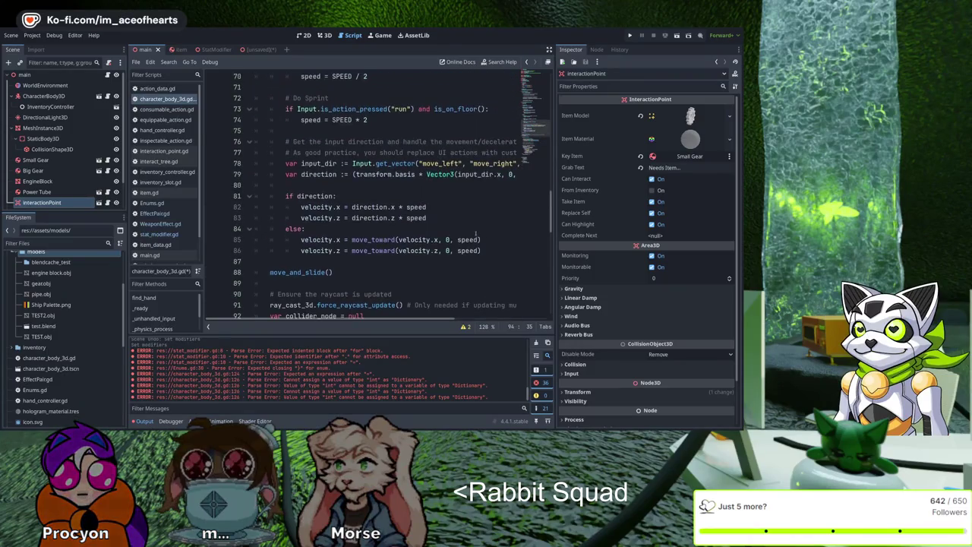
scroll(451, 240, "up", 5)
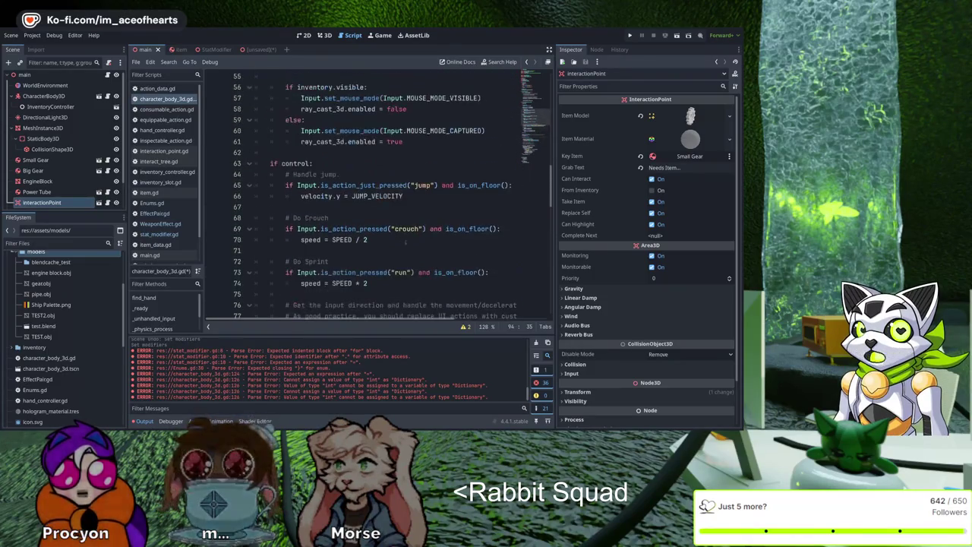
scroll(479, 215, "up", 4)
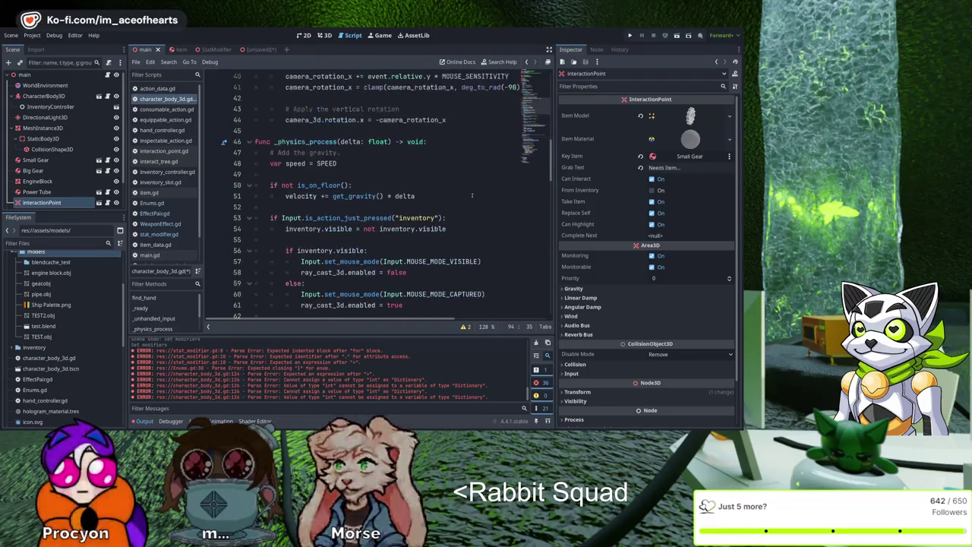
scroll(471, 190, "down", 3)
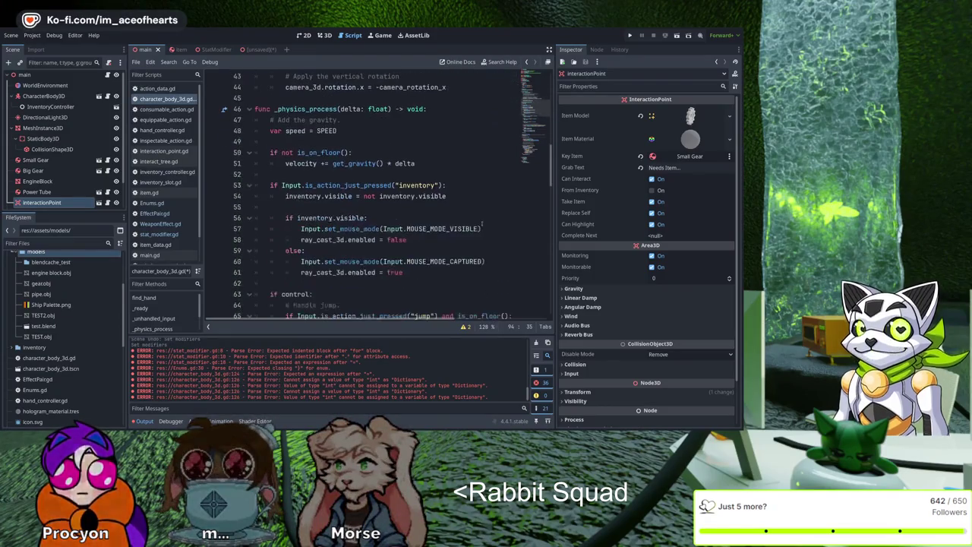
left_click(444, 100)
key("Return")
key("Return")
scroll(471, 107, "down", 1)
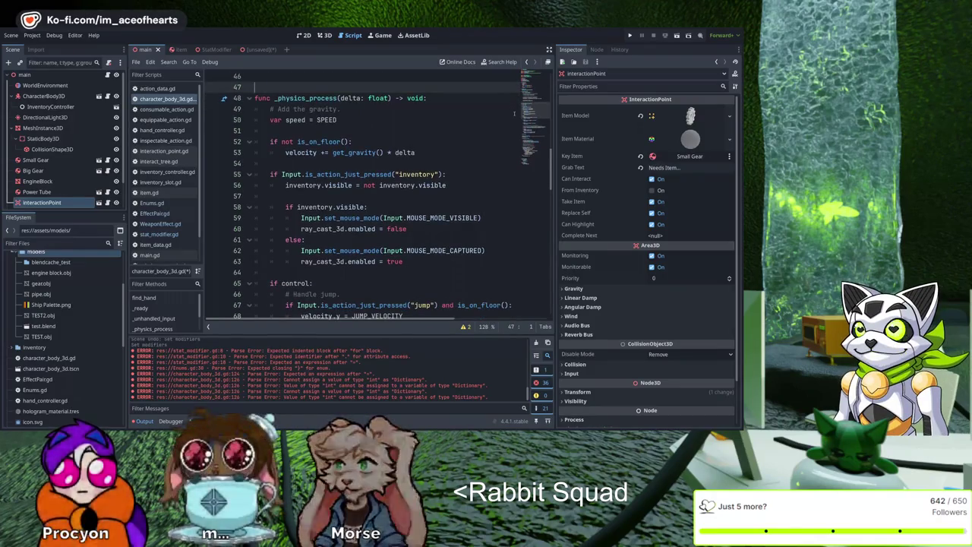
scroll(380, 198, "down", 6)
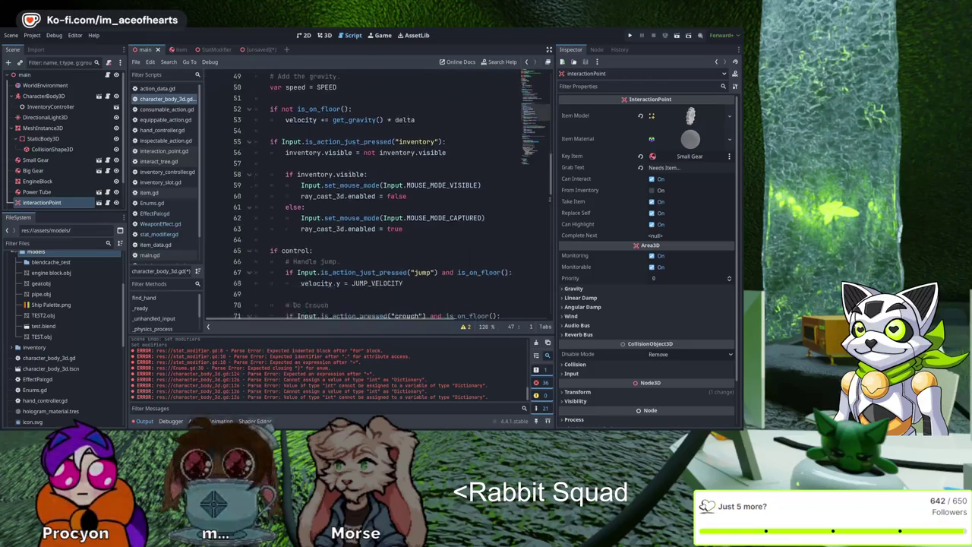
scroll(547, 195, "down", 3)
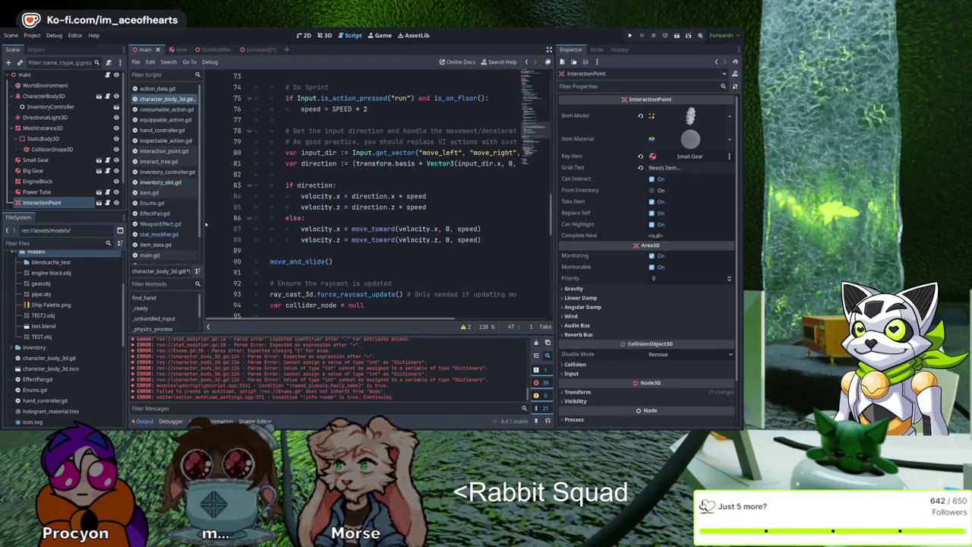
left_click(164, 171)
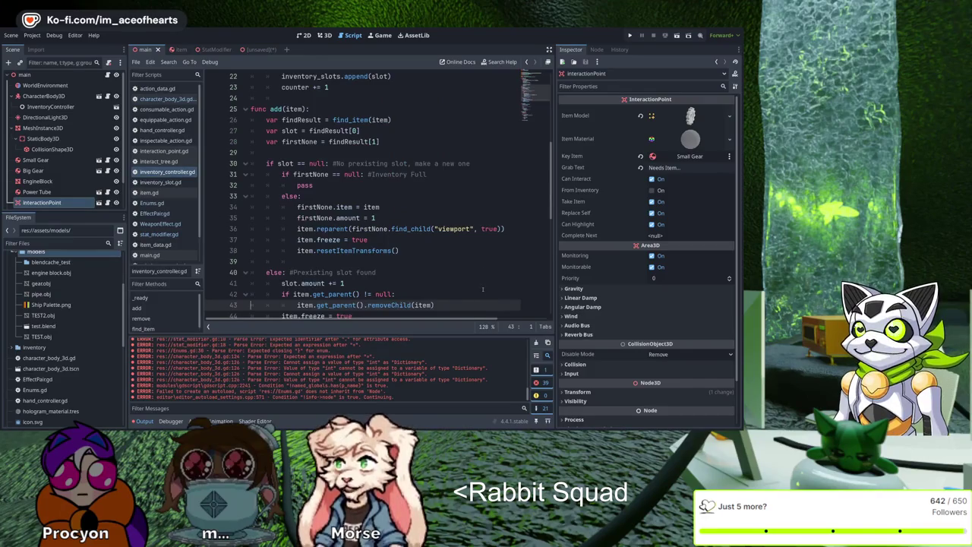
Step: Scroll up through inventory_controller.gd's add, remove and find_item functions
scroll(487, 289, "down", 7)
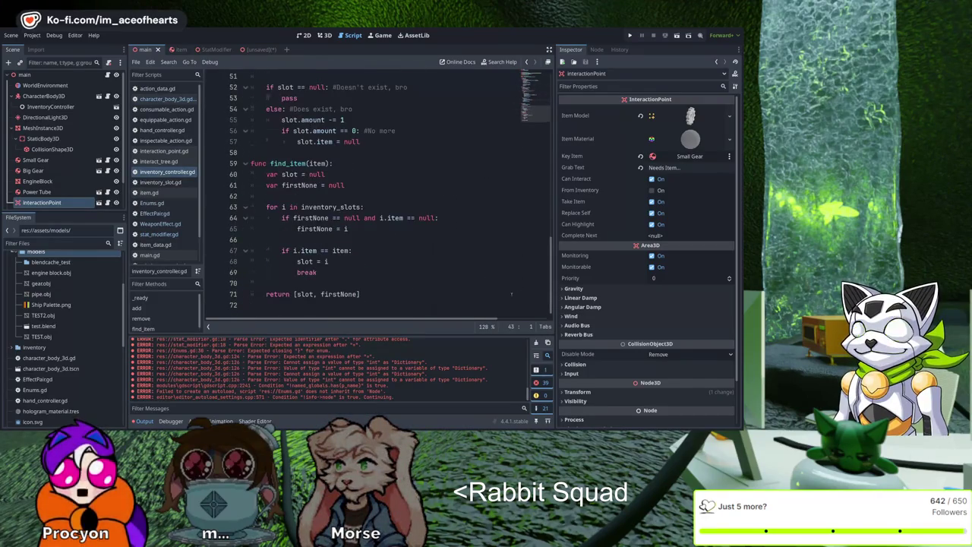
scroll(508, 296, "up", 3)
scroll(481, 293, "up", 4)
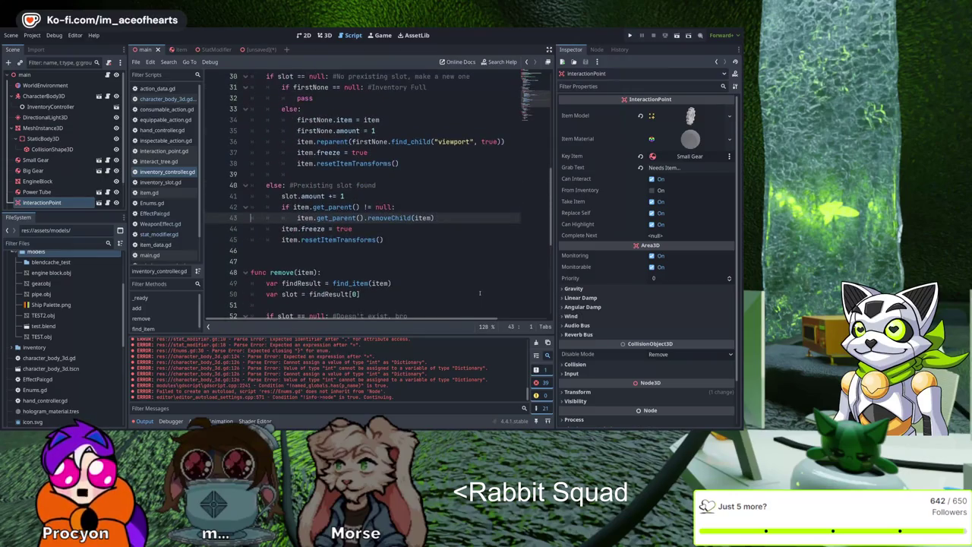
scroll(508, 252, "up", 4)
scroll(509, 253, "up", 4)
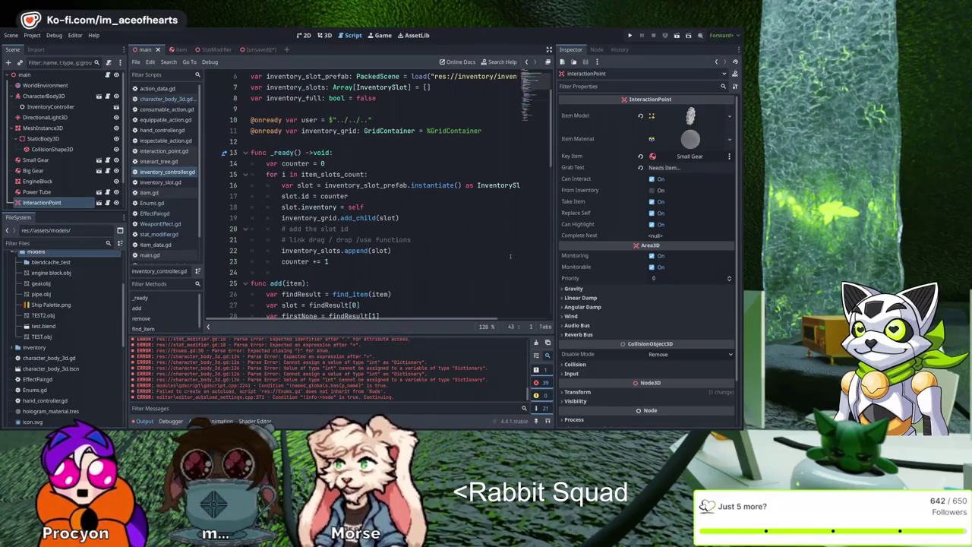
scroll(510, 256, "up", 2)
Step: Place the caret after the 'Does exist' comment on line 54, then open EffectPair.gd
scroll(511, 259, "down", 5)
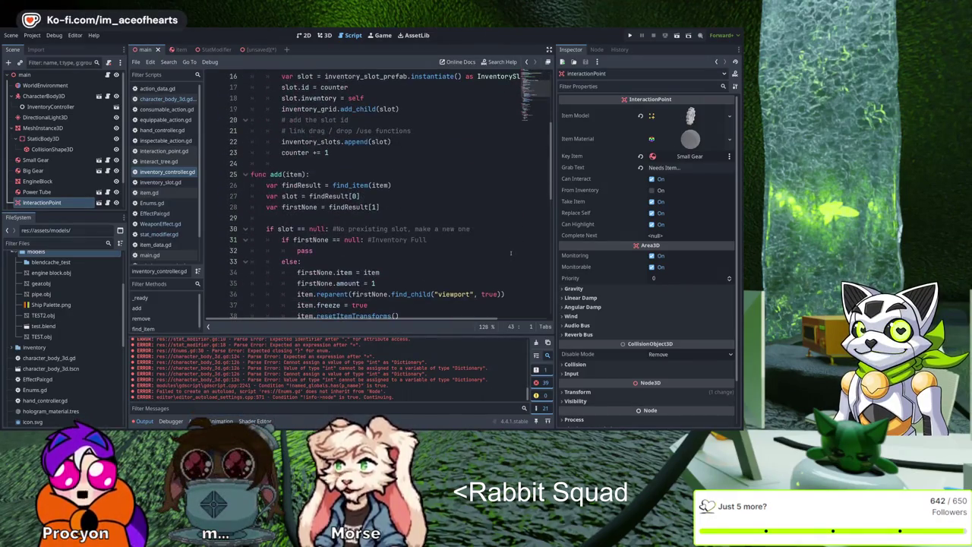
scroll(511, 258, "down", 4)
scroll(511, 263, "down", 5)
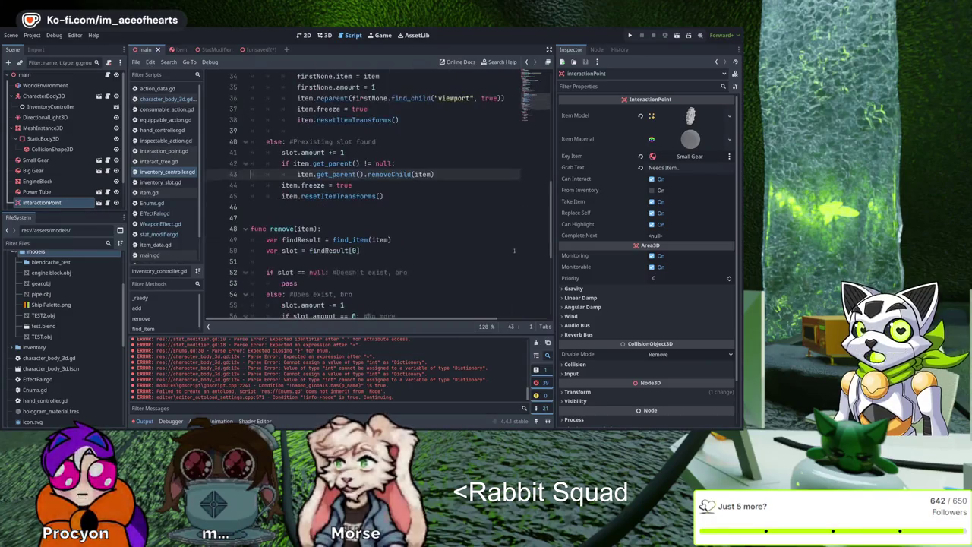
scroll(164, 212, "down", 2)
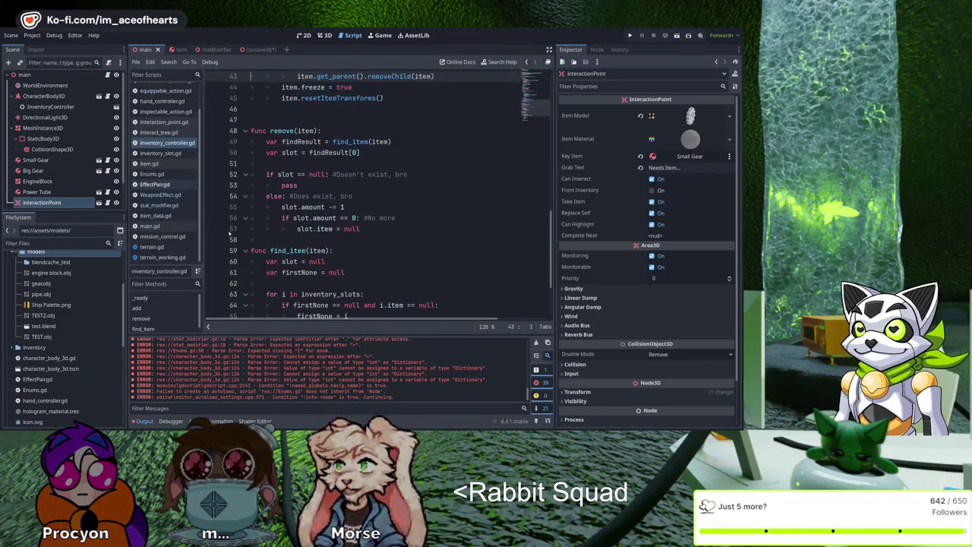
left_click(505, 196)
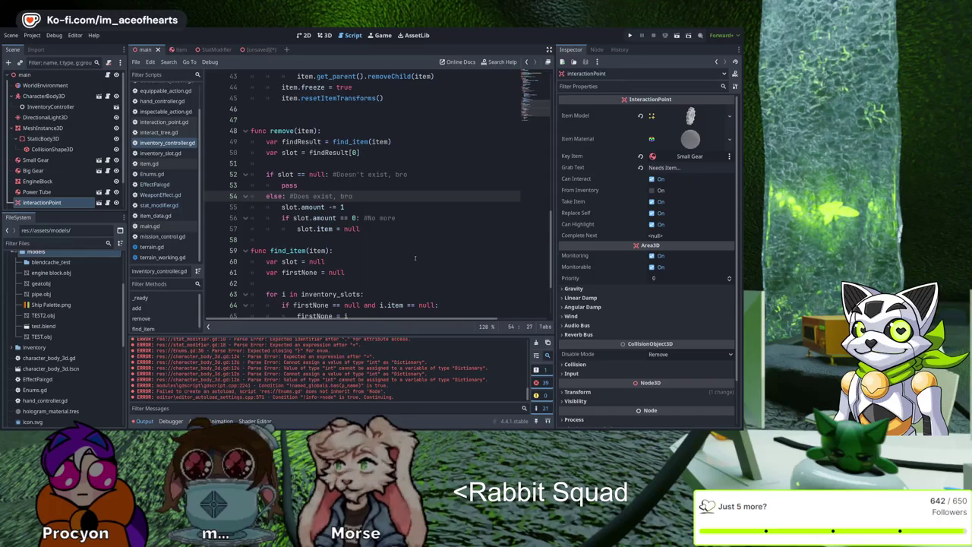
left_click(156, 183)
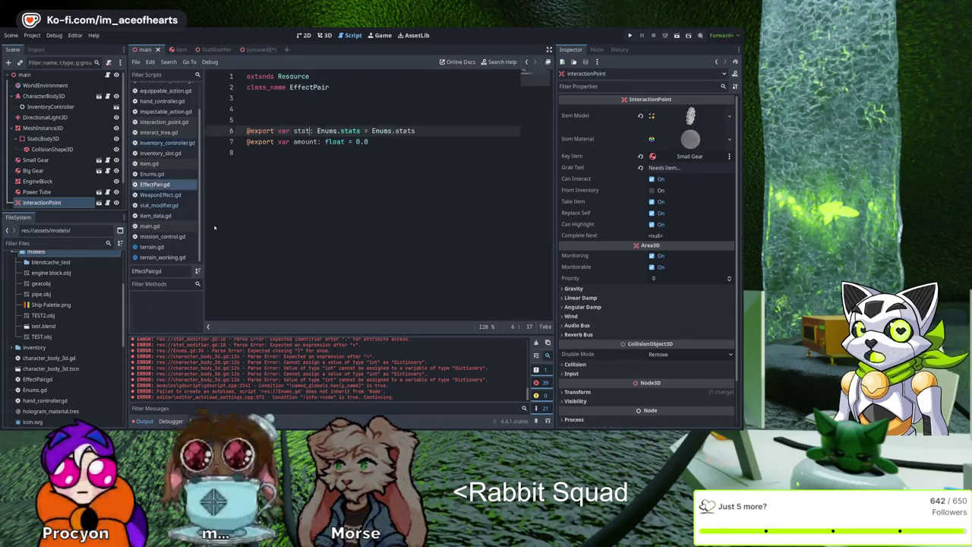
Step: Step back with Alt+Left through inventory_slot.gd and inventory_controller.gd to character_body_3d.gd
key("alt+Left")
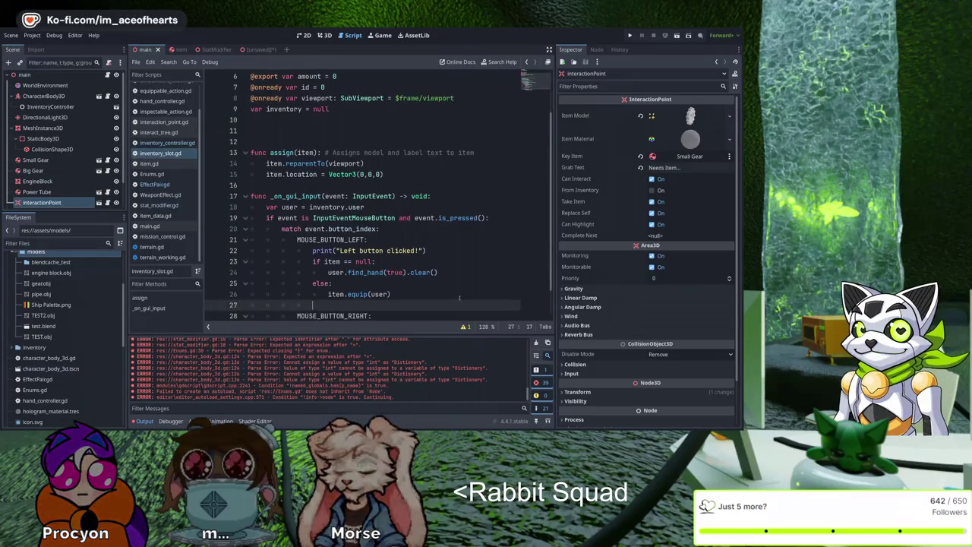
scroll(459, 297, "up", 2)
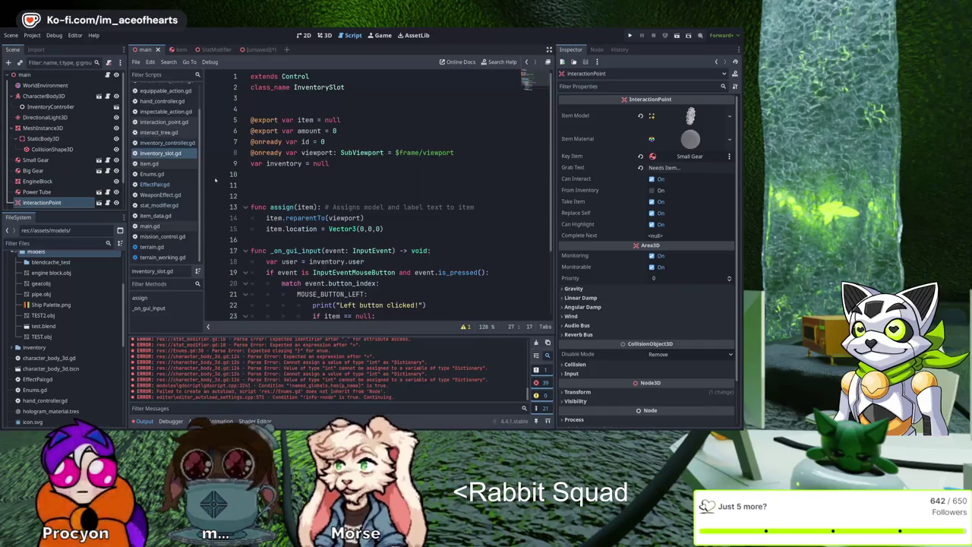
key("alt+Left")
scroll(231, 174, "down", 3)
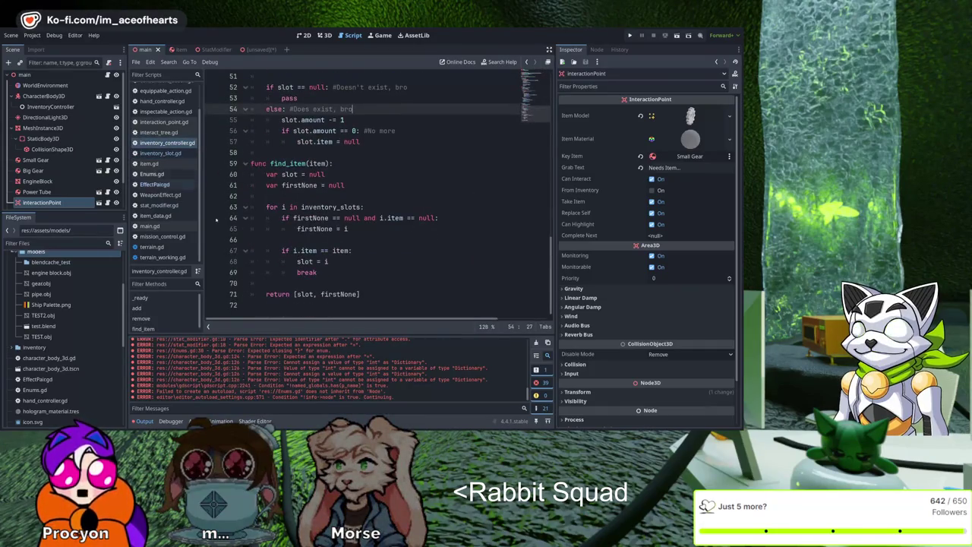
key("alt+Left")
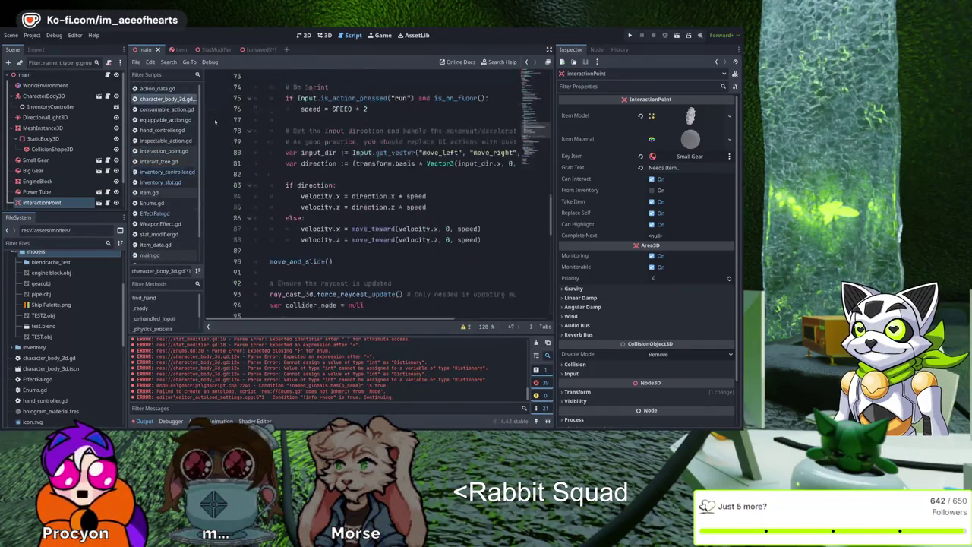
Step: Move to the empty line after resetStats, save character_body_3d.gd, and switch to Blender
scroll(494, 231, "down", 10)
left_click(494, 228)
key("Up")
key("Up")
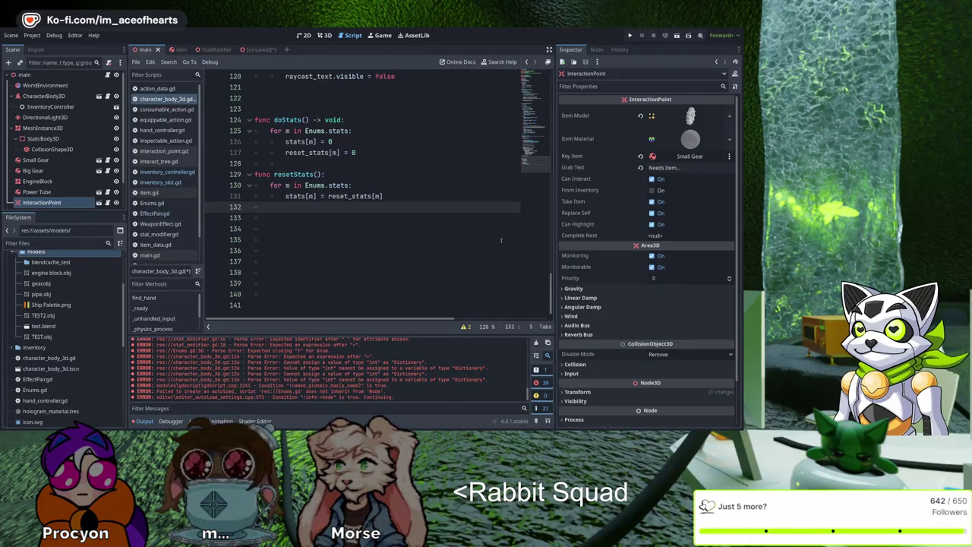
key("ctrl+s")
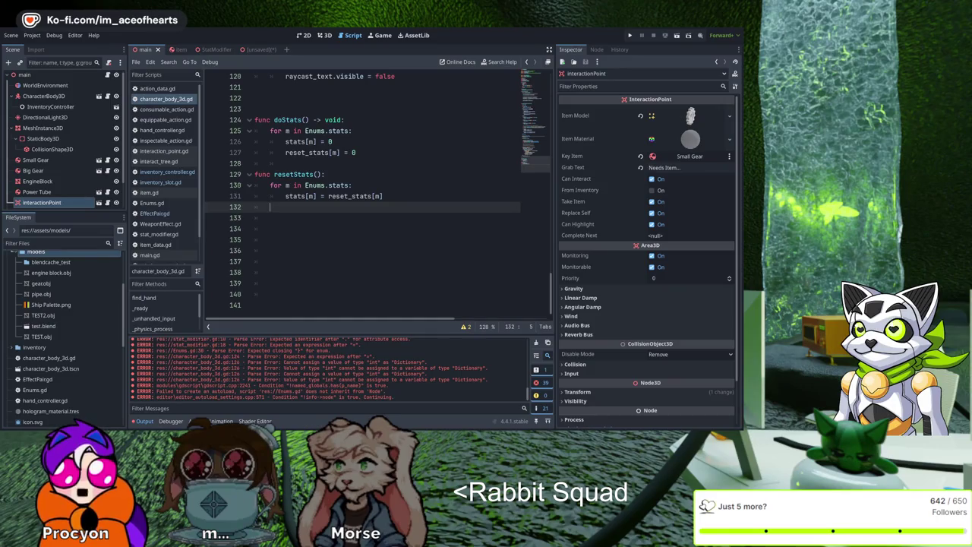
key("Up")
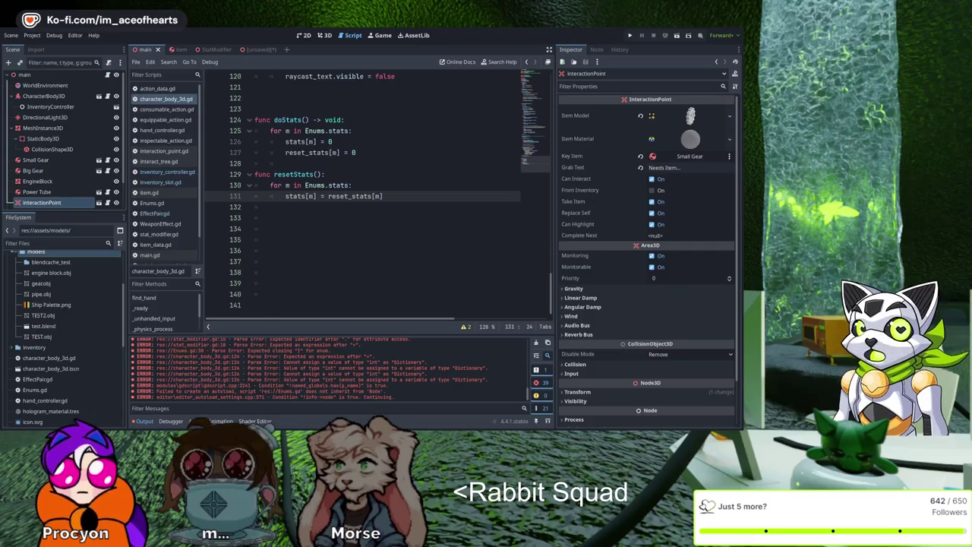
key("alt+Tab")
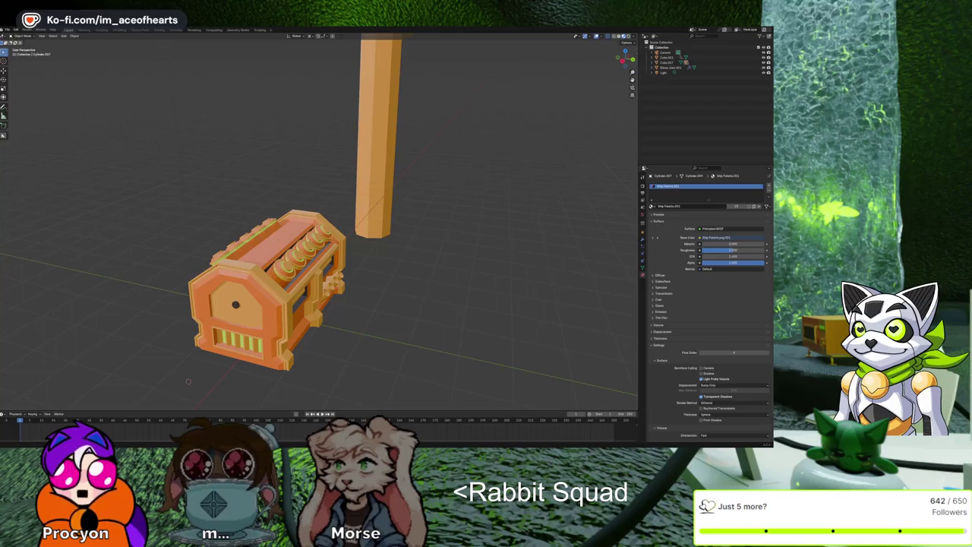
Step: Switch from Blender back to Godot's script editor
key("alt+Tab")
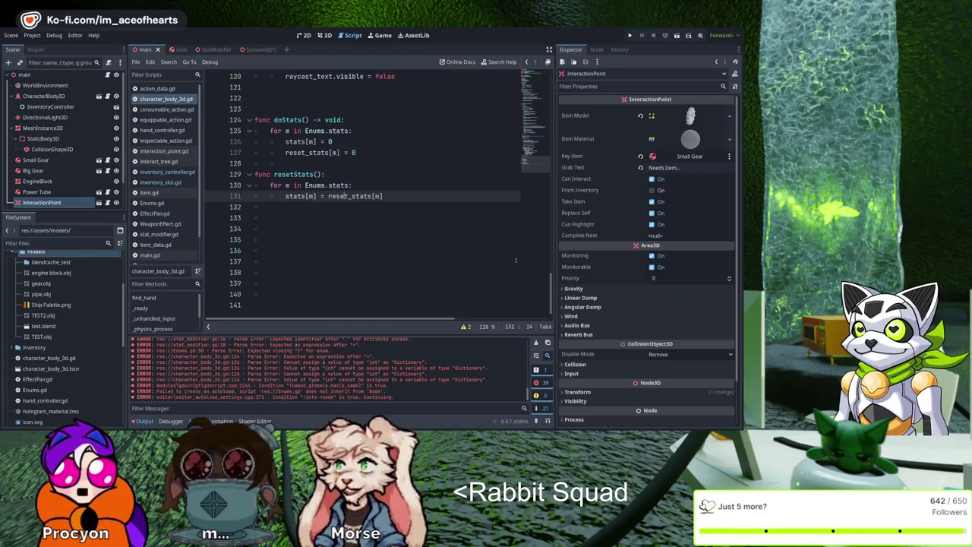
key("Down")
key("Down")
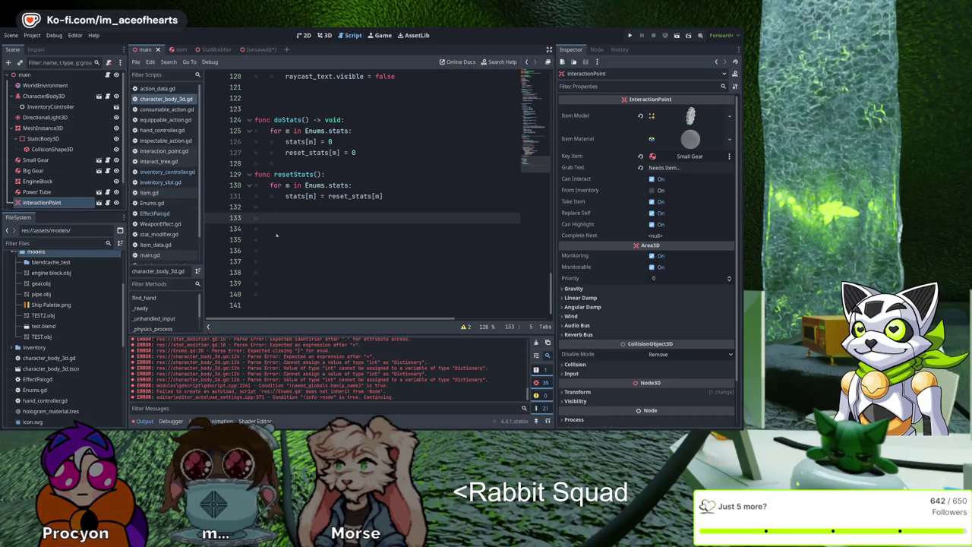
Step: Open inventory_controller.gd and scroll up to the top of the file
left_click(163, 172)
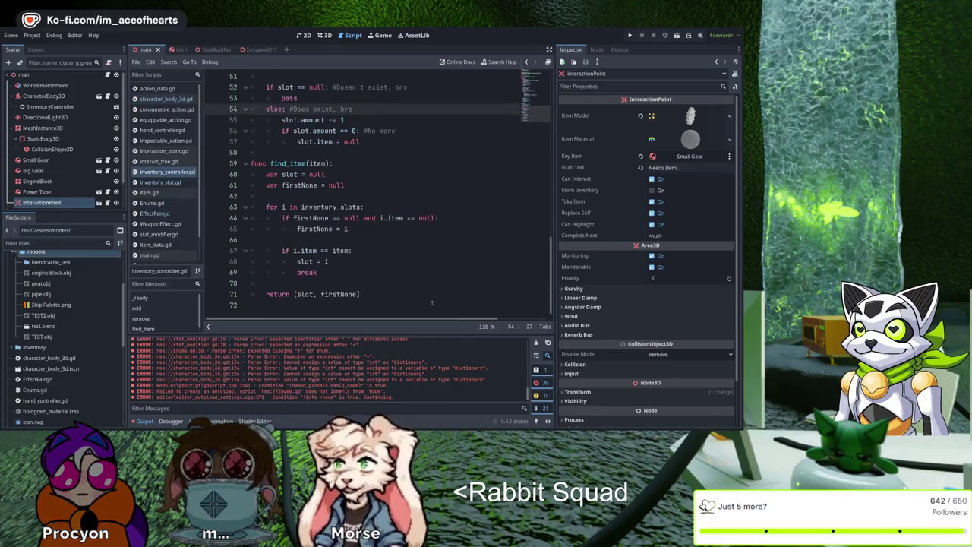
scroll(425, 297, "up", 5)
scroll(425, 296, "up", 5)
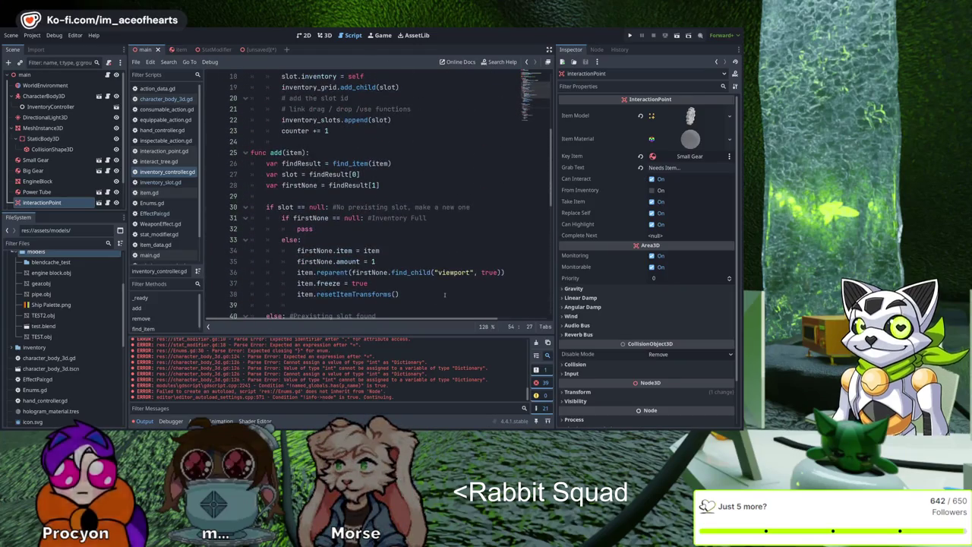
scroll(436, 290, "up", 3)
scroll(436, 290, "up", 2)
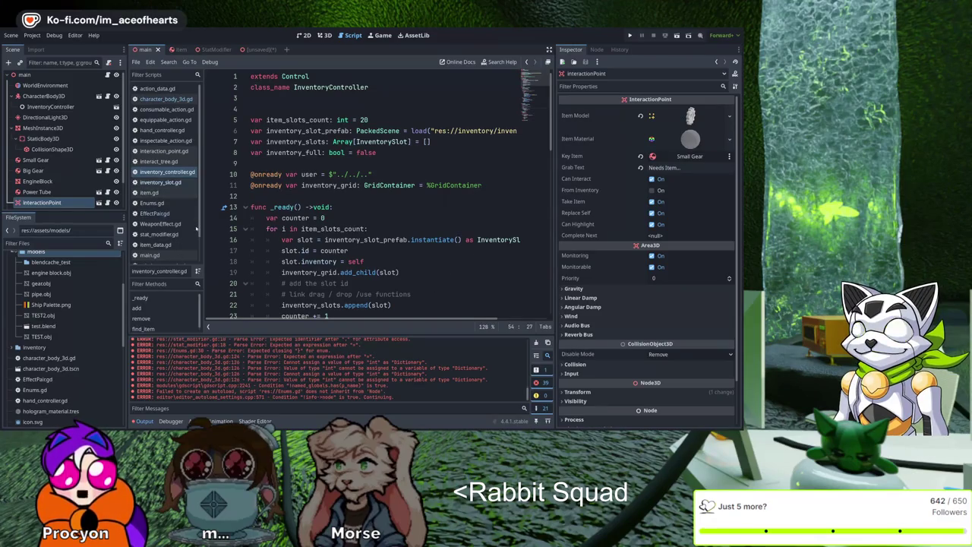
Step: Look over inventory_slot.gd, then bring up character_body_3d.gd
key("Down")
key("Down")
key("Down")
key("Down")
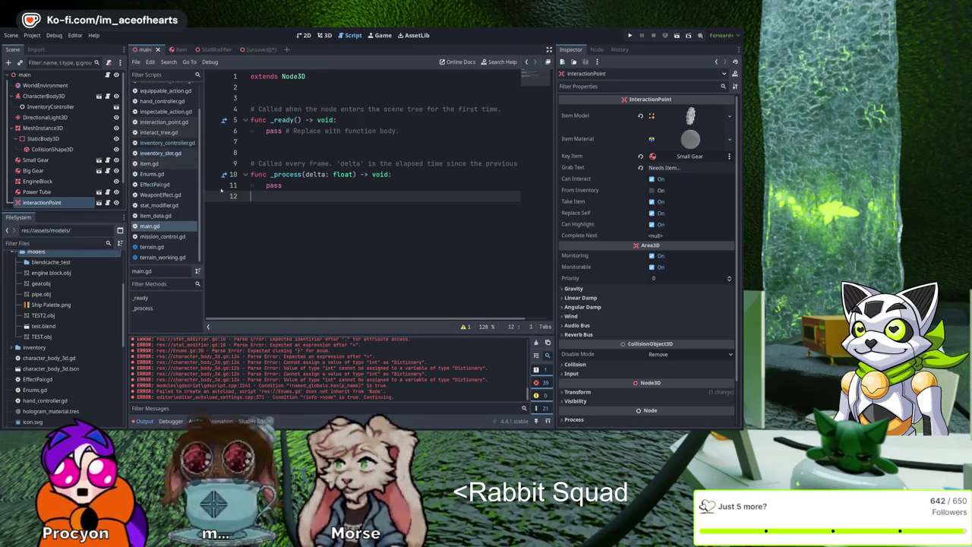
scroll(194, 161, "up", 1)
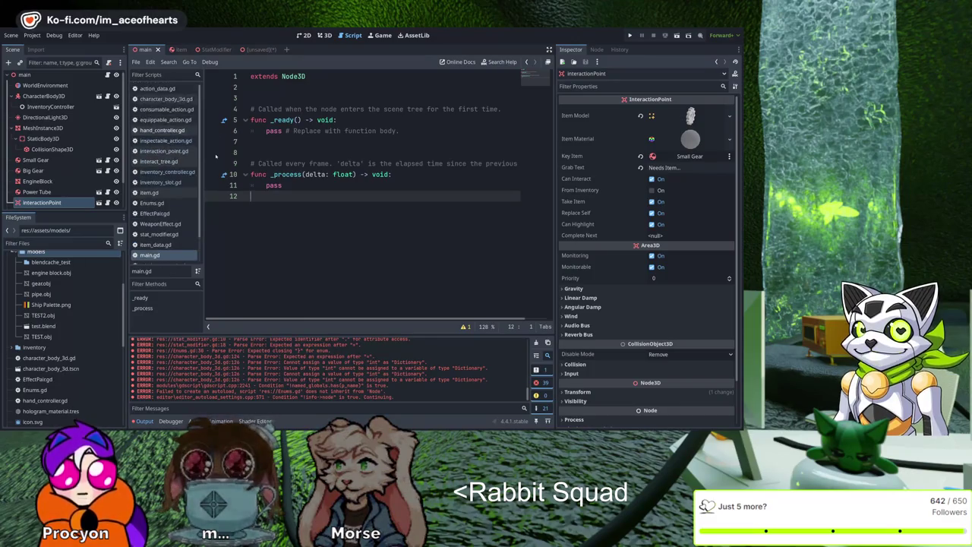
left_click(166, 99)
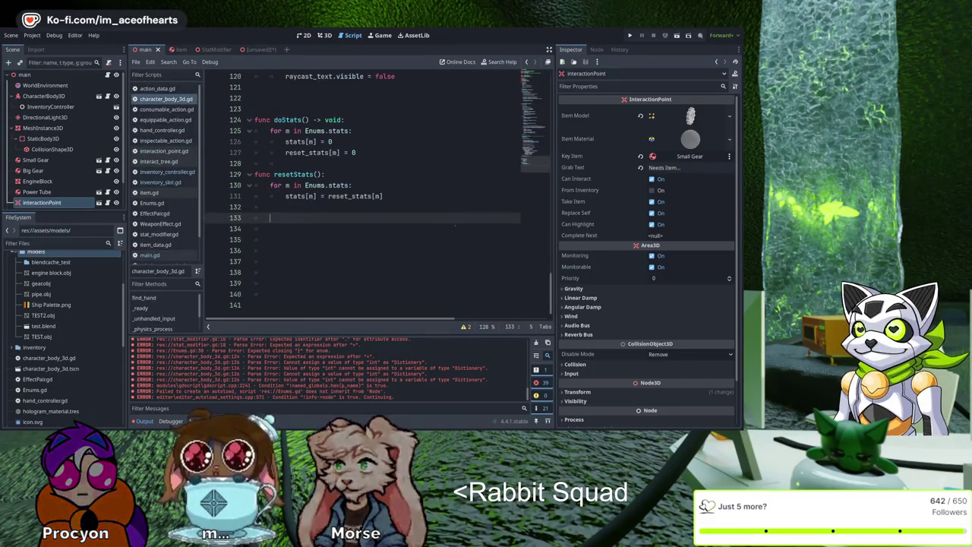
Step: Scroll through character_body_3d.gd down to the camera rotation and _physics_process code
scroll(453, 236, "up", 5)
scroll(455, 266, "up", 6)
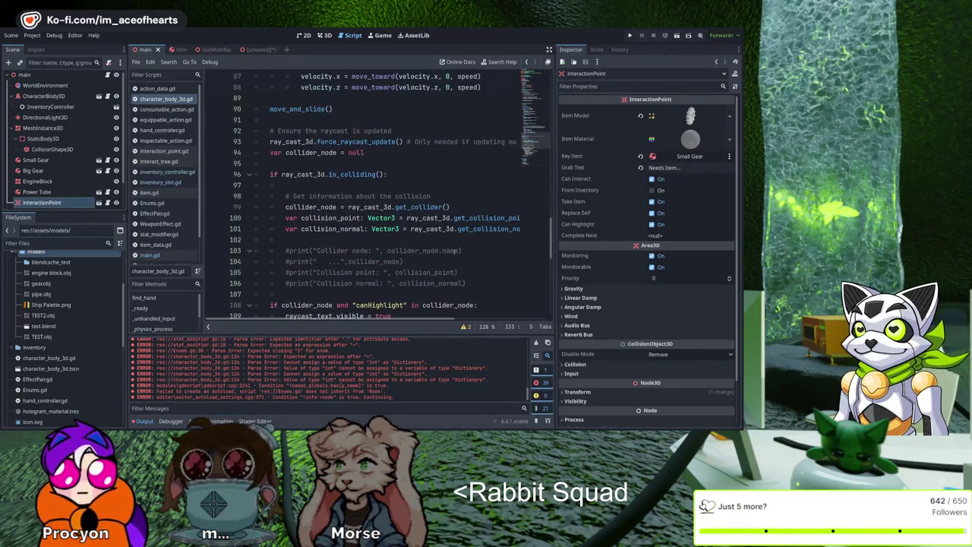
scroll(455, 251, "up", 4)
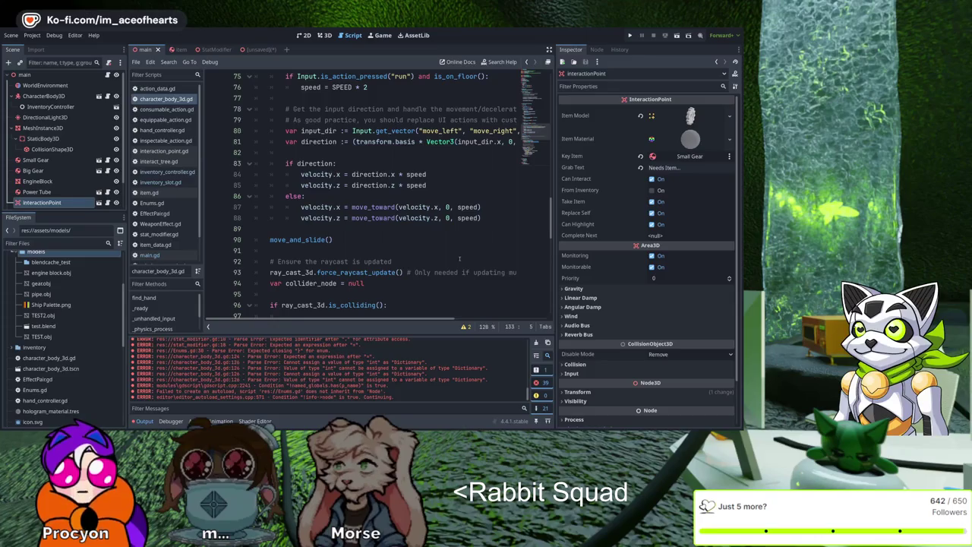
scroll(459, 258, "up", 2)
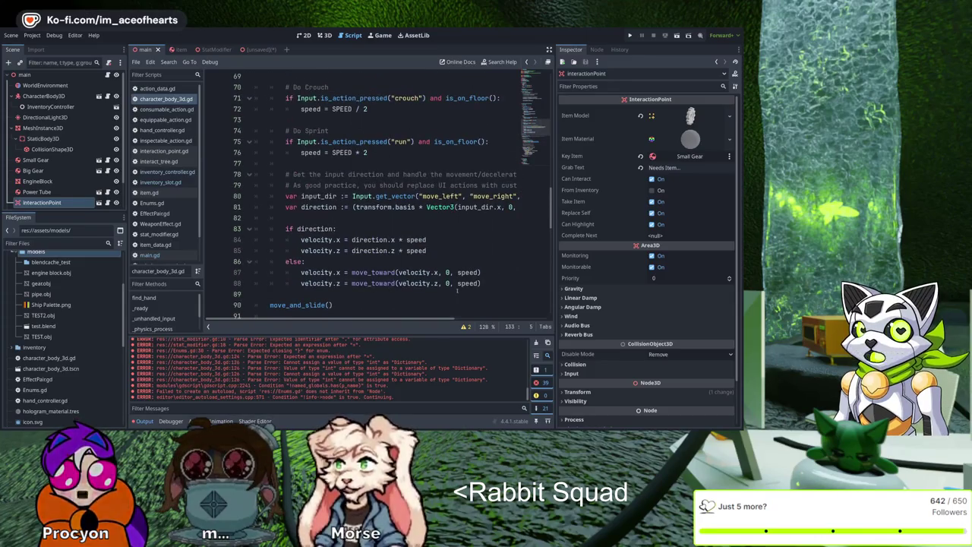
scroll(457, 289, "up", 8)
scroll(462, 298, "up", 7)
scroll(461, 298, "up", 5)
scroll(463, 300, "down", 3)
scroll(463, 301, "up", 4)
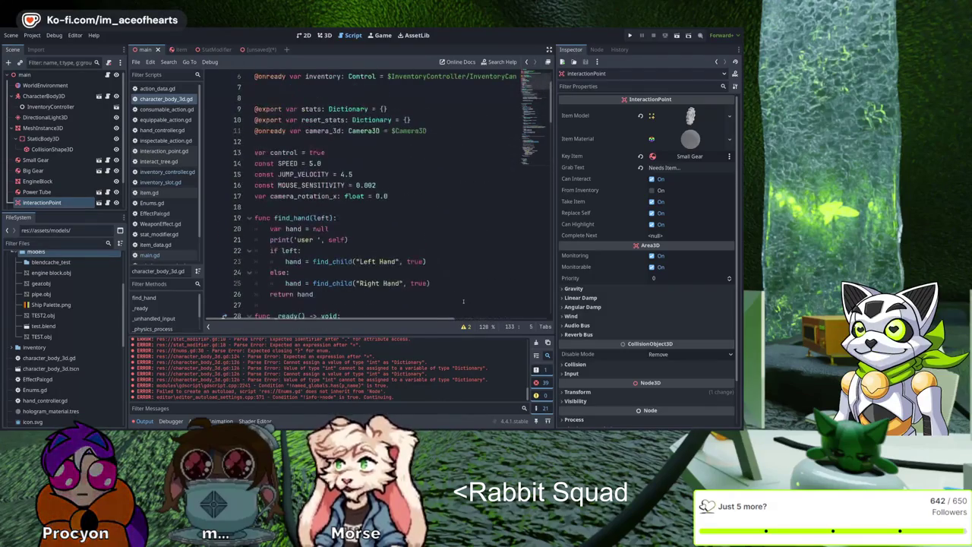
scroll(456, 297, "down", 4)
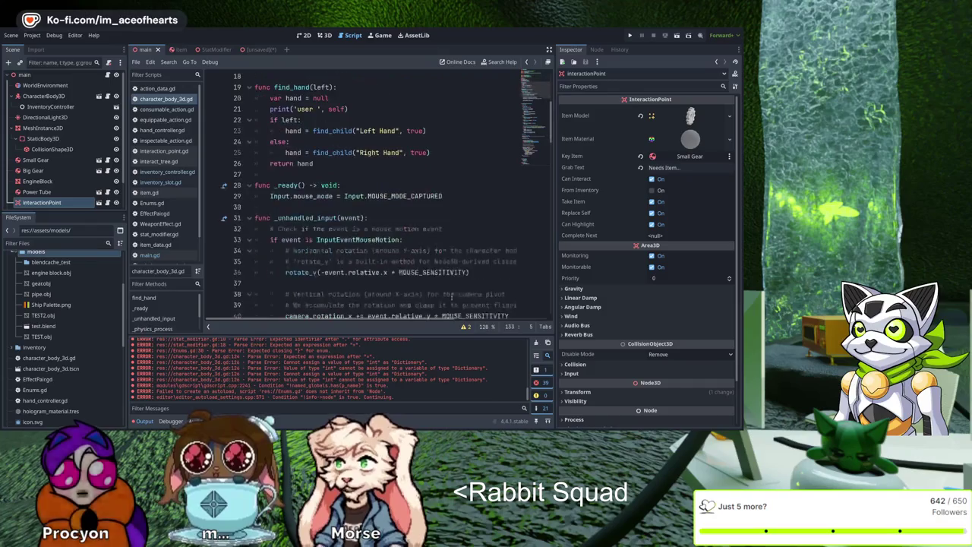
scroll(451, 296, "down", 3)
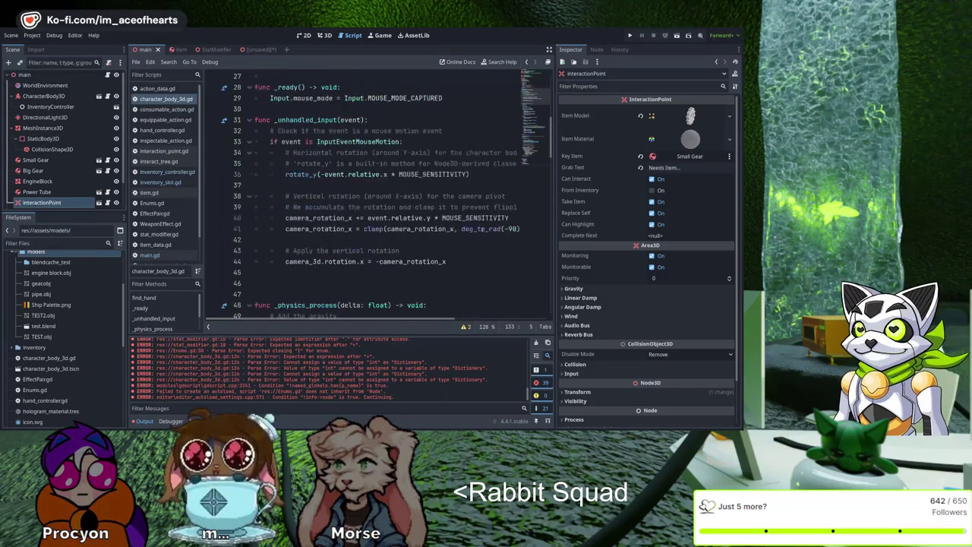
scroll(480, 240, "down", 12)
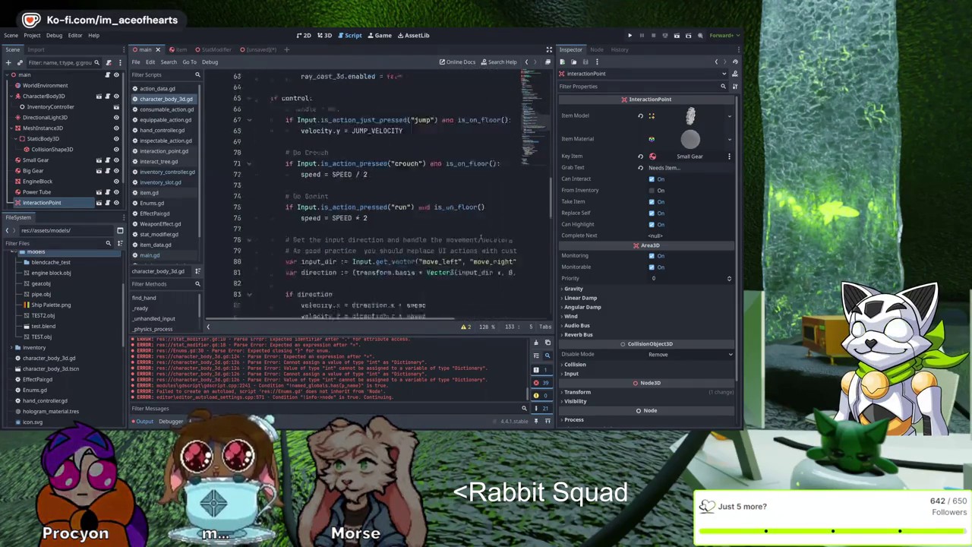
scroll(480, 238, "down", 3)
scroll(480, 238, "down", 12)
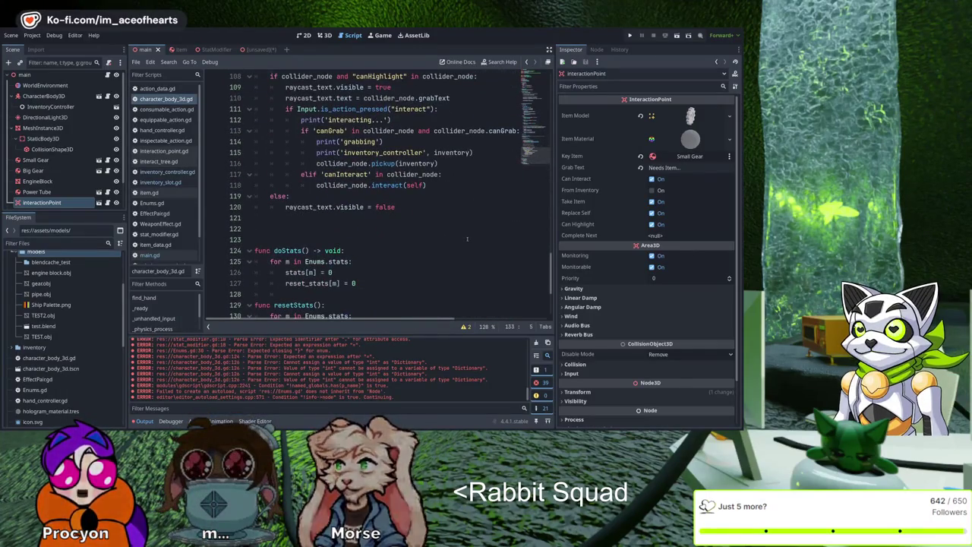
scroll(464, 242, "down", 3)
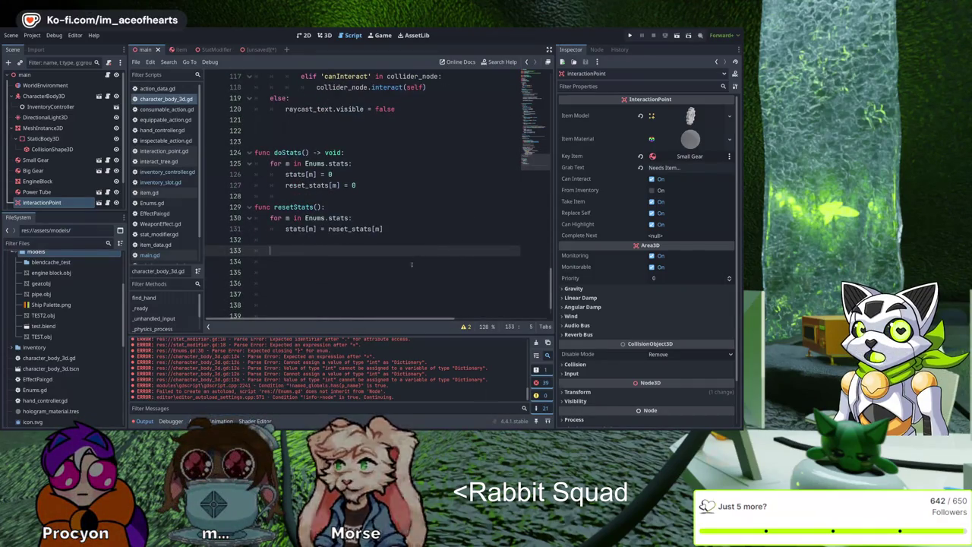
scroll(403, 262, "up", 15)
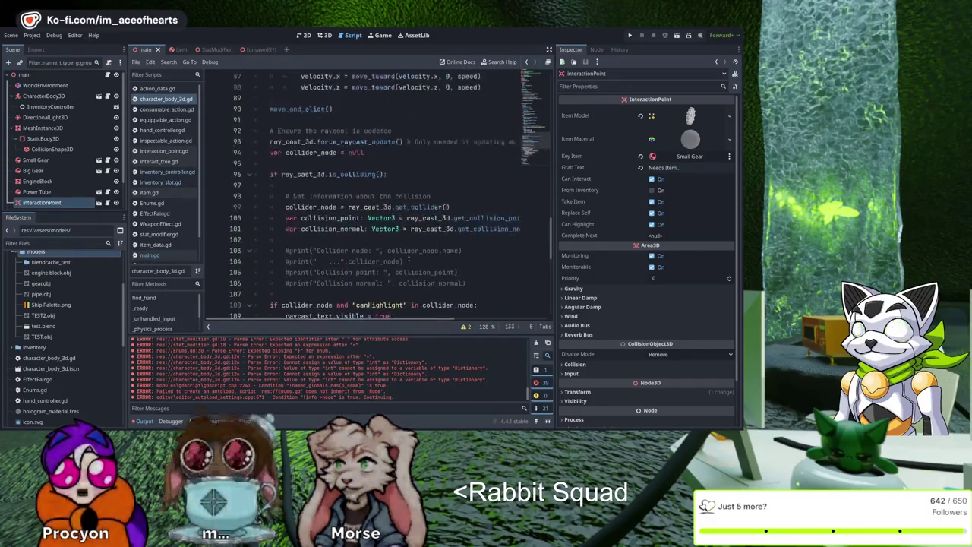
scroll(404, 265, "up", 11)
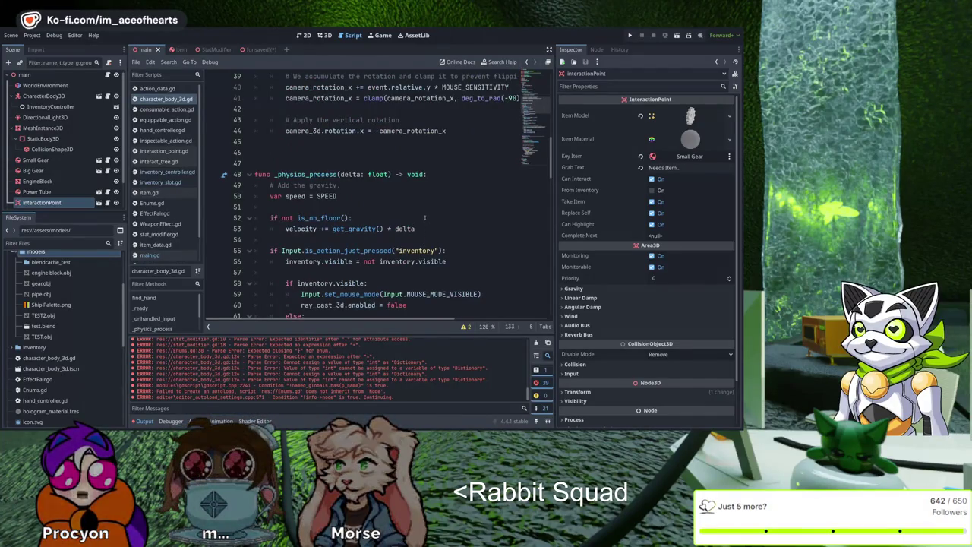
Step: Insert 'func _process(delta: float) -> void:' above _physics_process, correcting the arrow typo
left_click(362, 152)
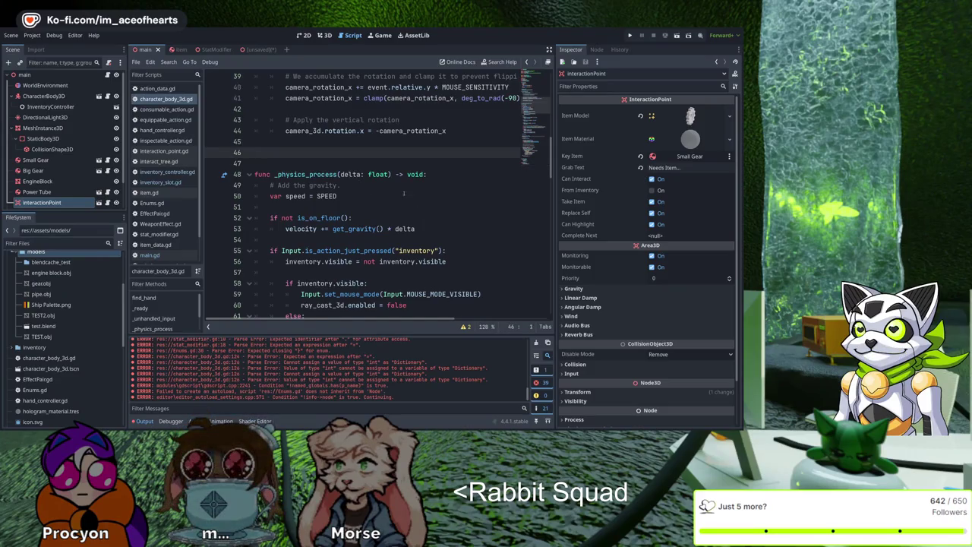
key("Return")
key("Return")
key("Return")
key("Up")
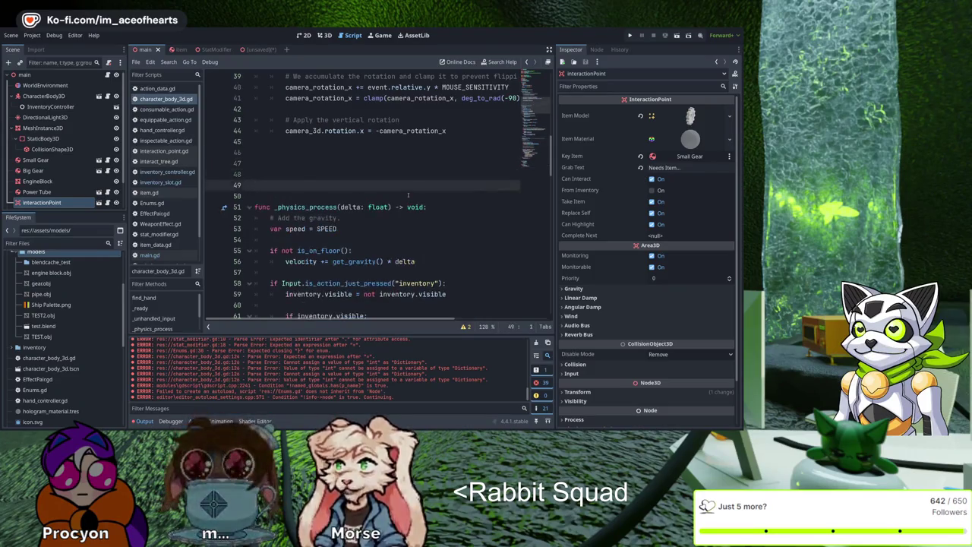
type("fun")
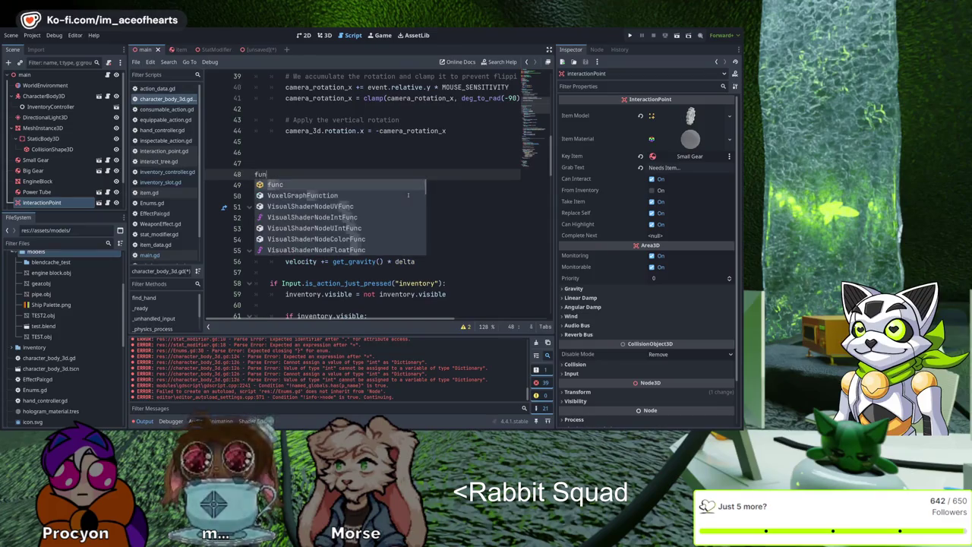
type("c _proc")
type("ess(del")
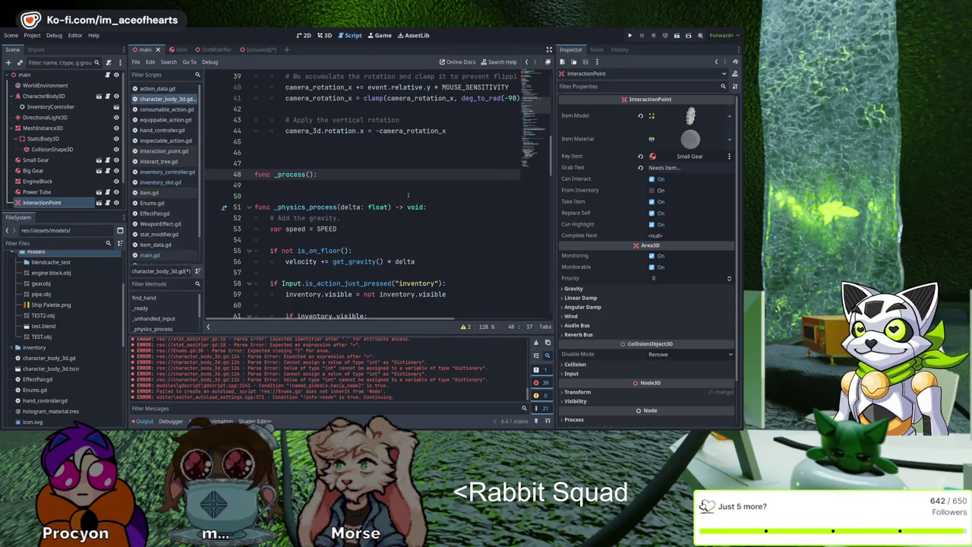
type("ta: float) ")
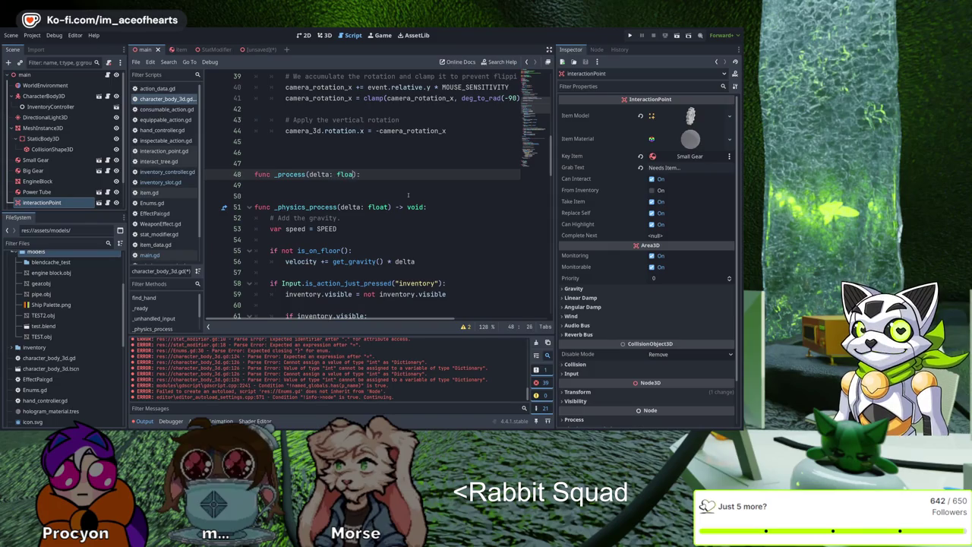
type("-> void")
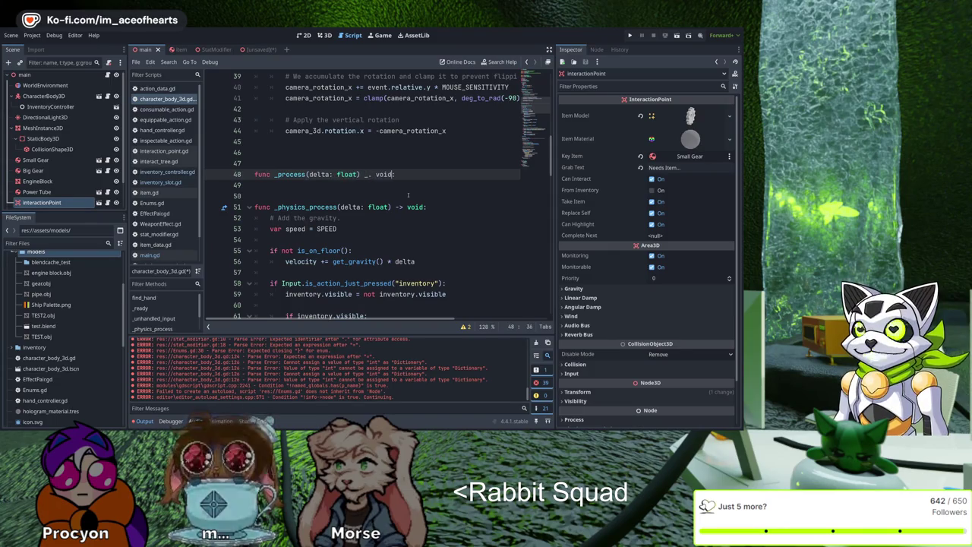
key("Left")
key("Left")
key("Left")
key("BackSpace")
key("BackSpace")
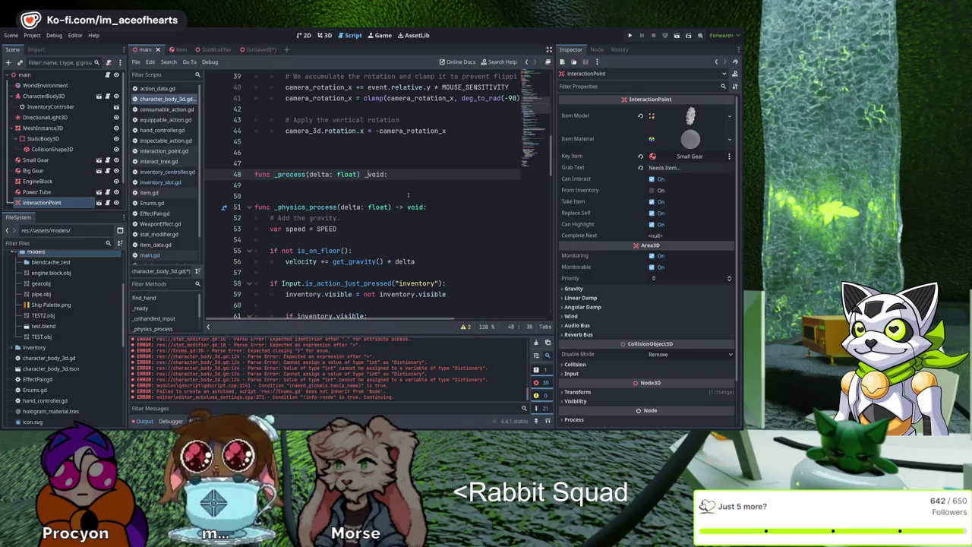
type(">")
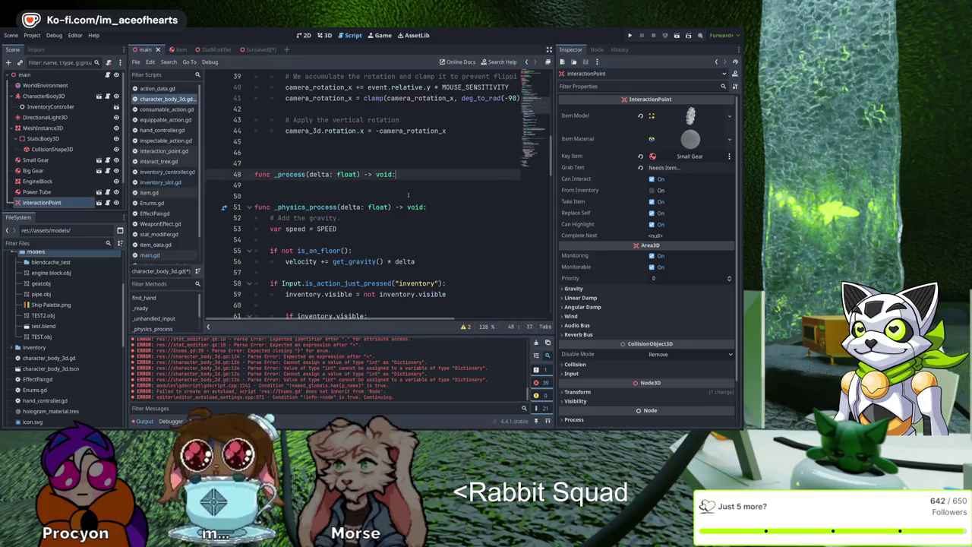
key("End")
key("Return")
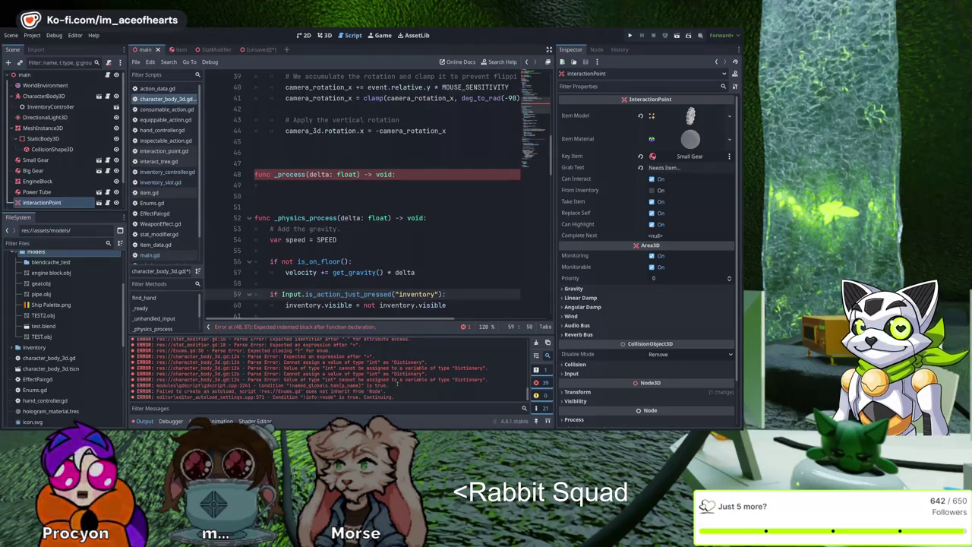
left_click_drag(446, 294, 270, 294)
Step: Paste a copy of the inventory input check into the _process body
key("ctrl+c")
left_click(341, 185)
key("ctrl+v")
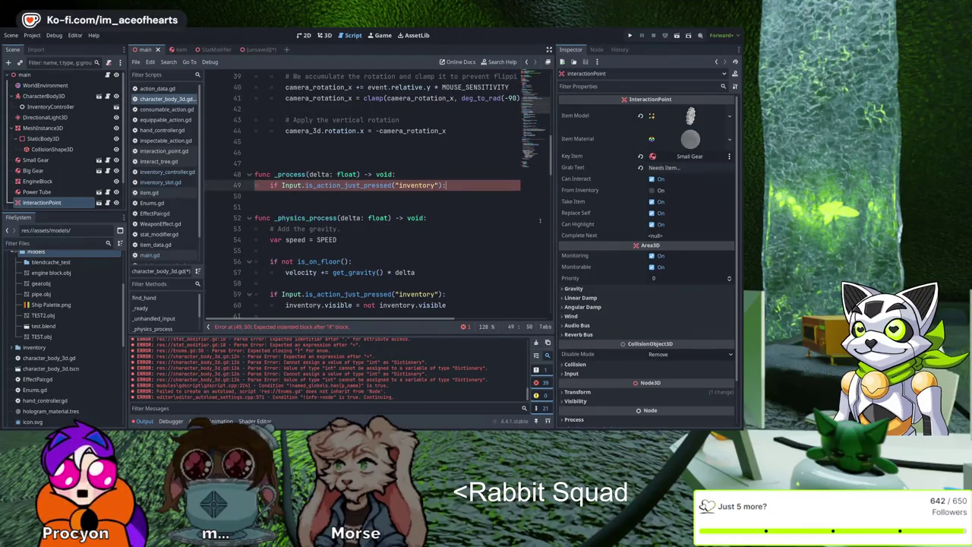
Step: Check the find_hand function, then start a find_hand line at the top of _process
scroll(433, 268, "up", 10)
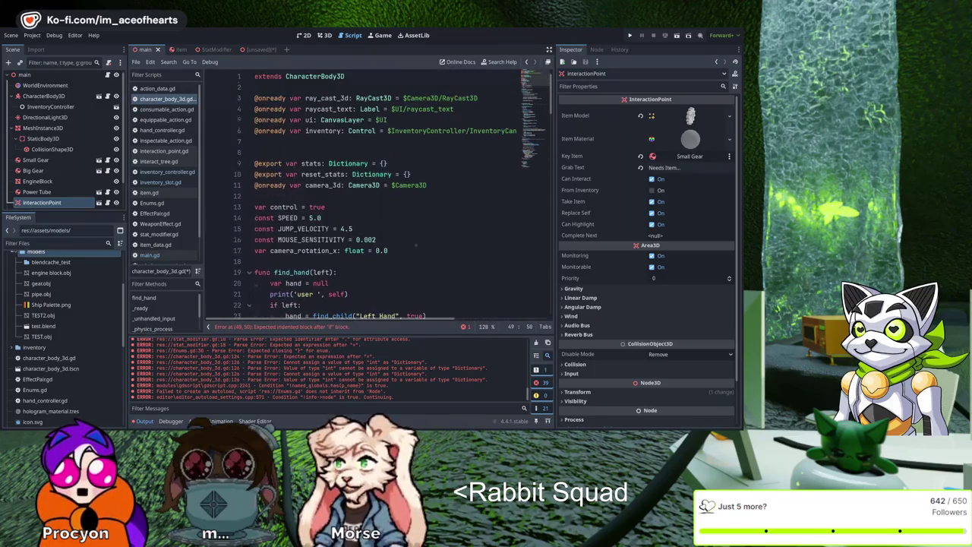
left_click(352, 218)
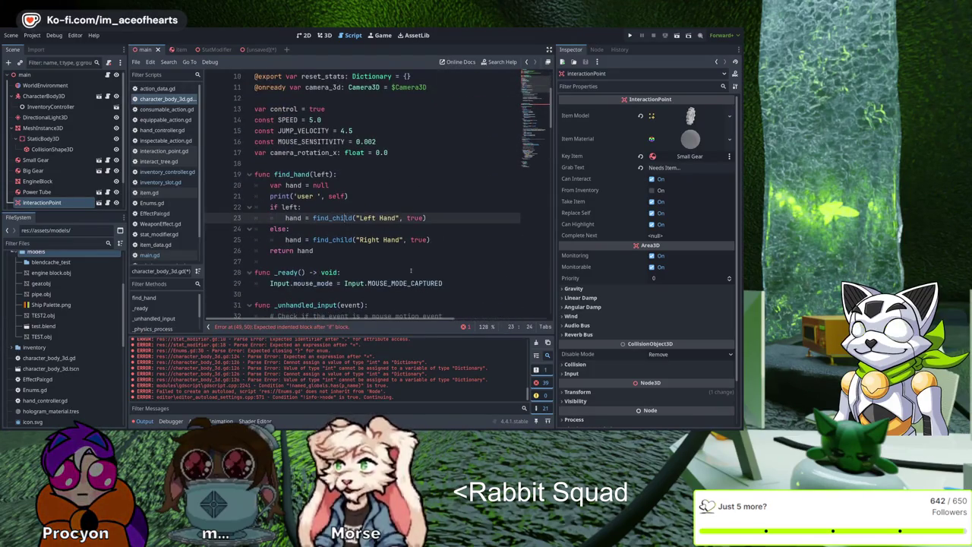
double_click(292, 174)
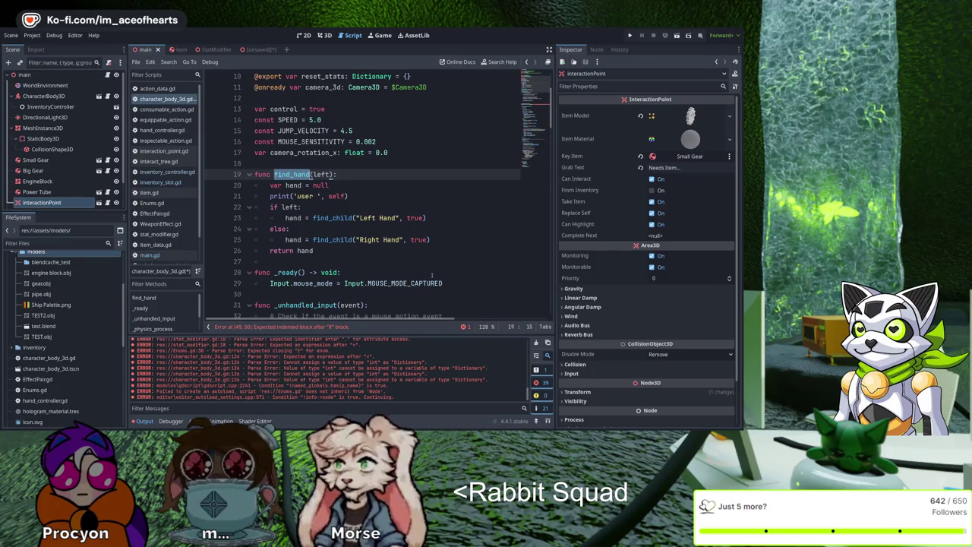
scroll(433, 275, "down", 15)
left_click(281, 326)
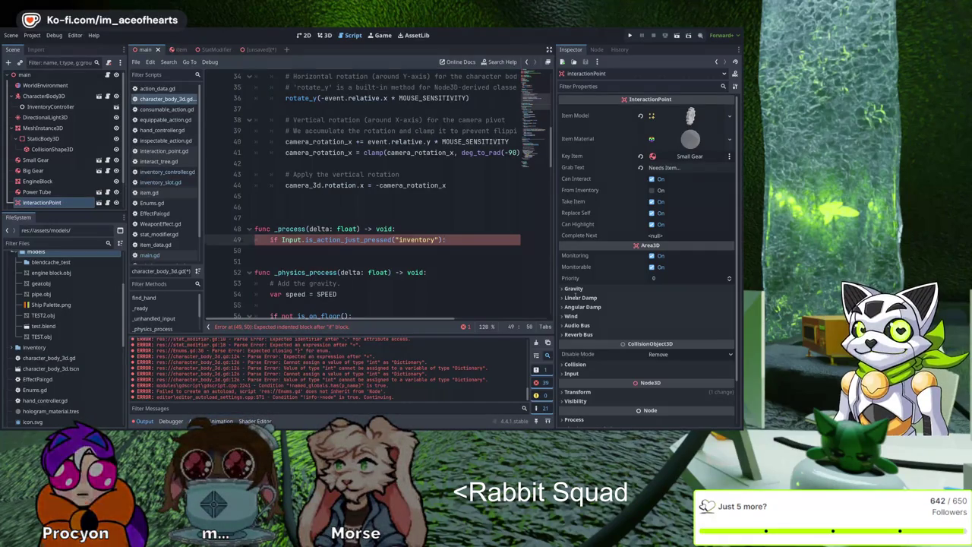
key("ctrl+shift+Return")
type("find_hand")
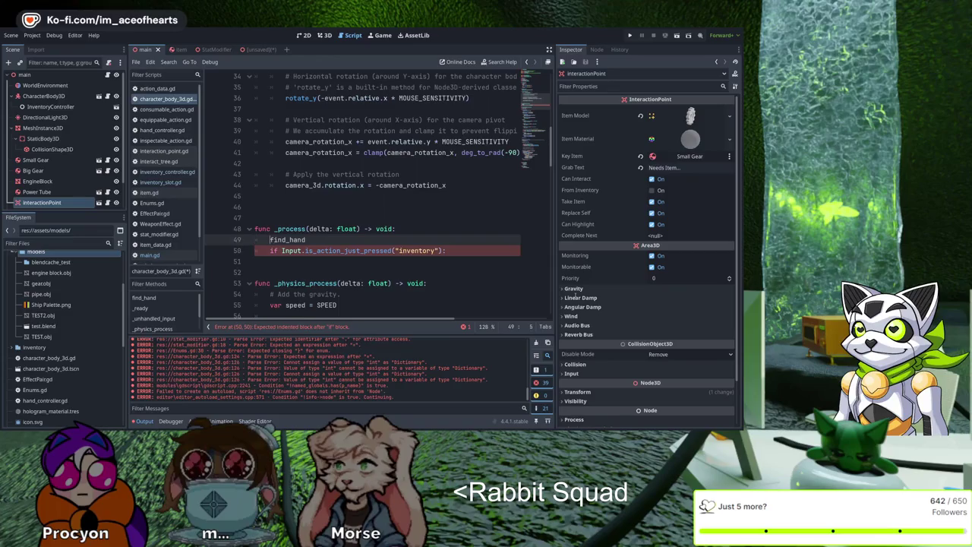
type("hand =")
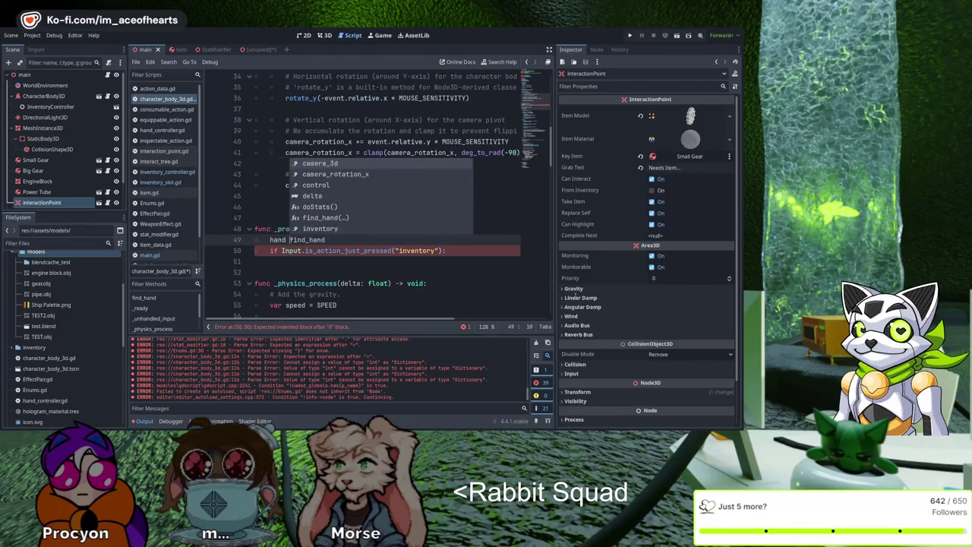
Step: Complete the line as 'var hand = find_hand(true)' and add blank lines below the inventory check
key("Home")
type("v")
key("BackSpace")
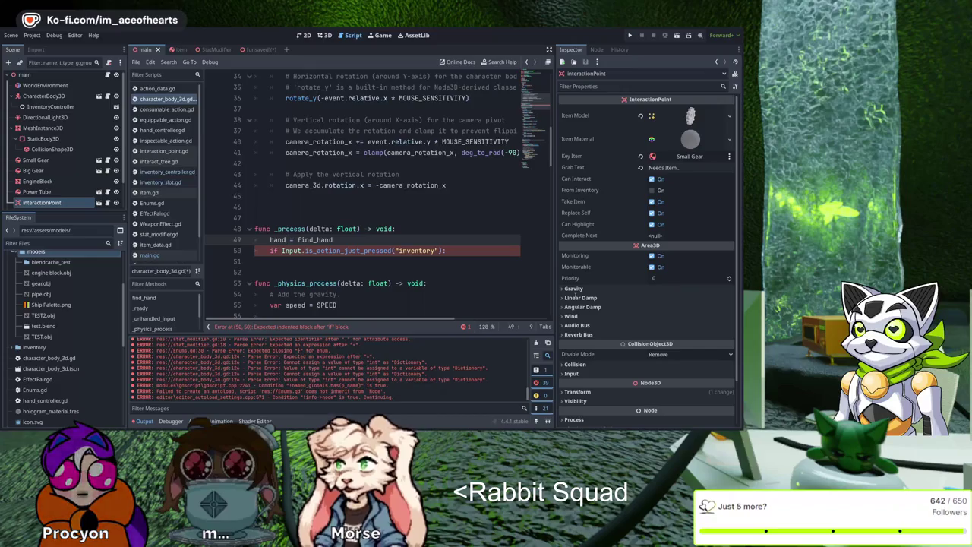
key("Right")
type("v")
key("Home")
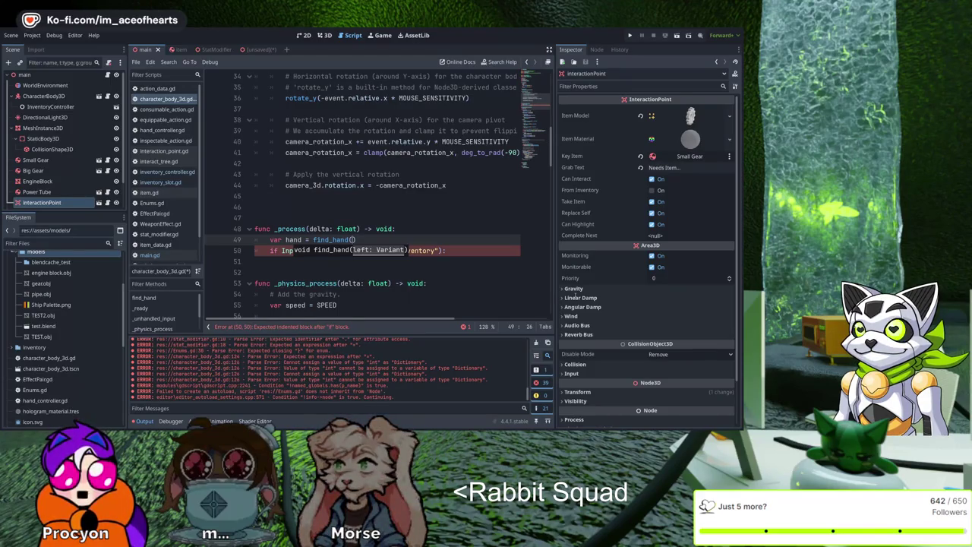
type("ue")
key("Return")
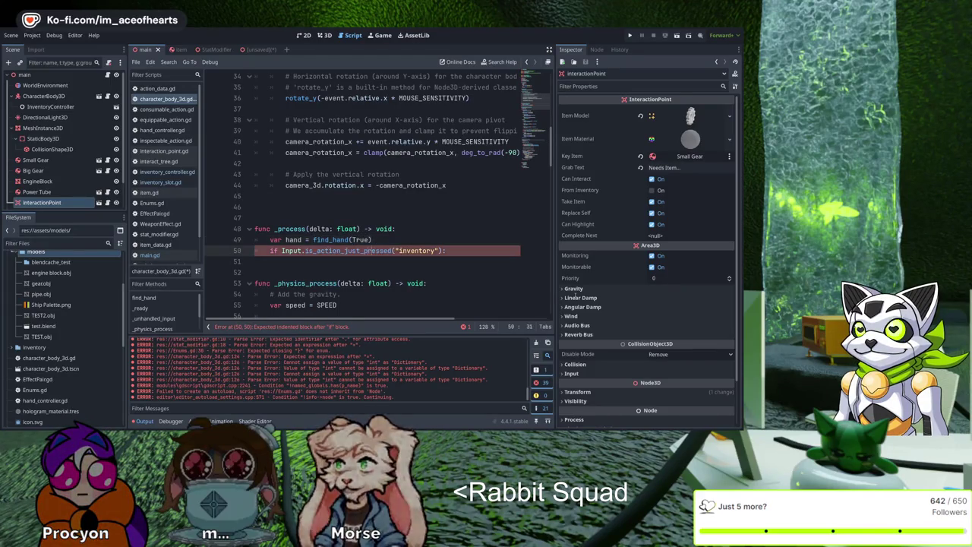
key("End")
key("Return")
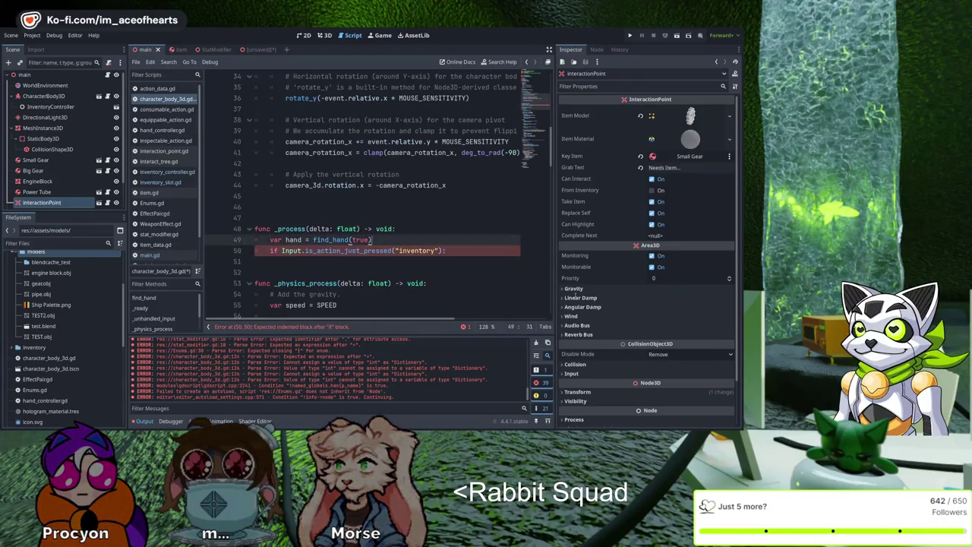
key("Down")
key("Down")
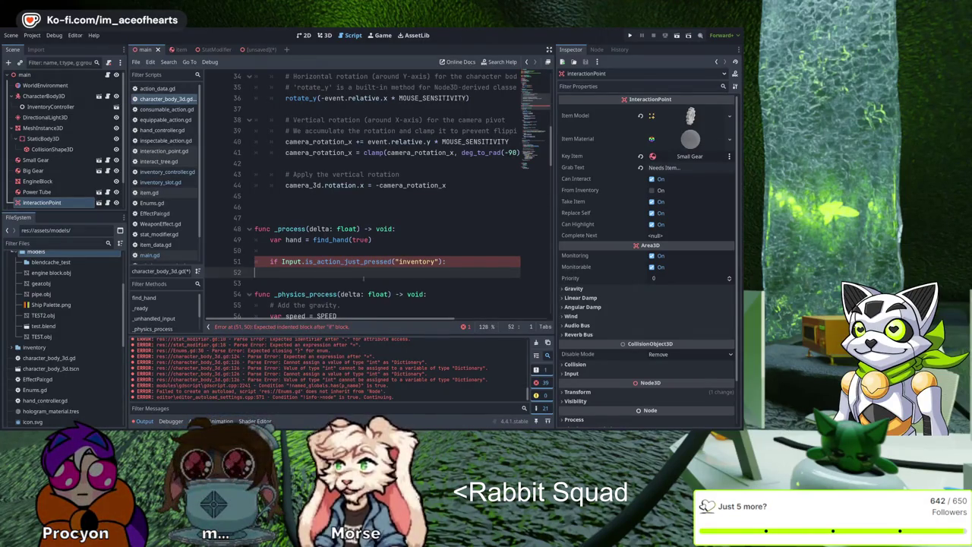
left_click(149, 193)
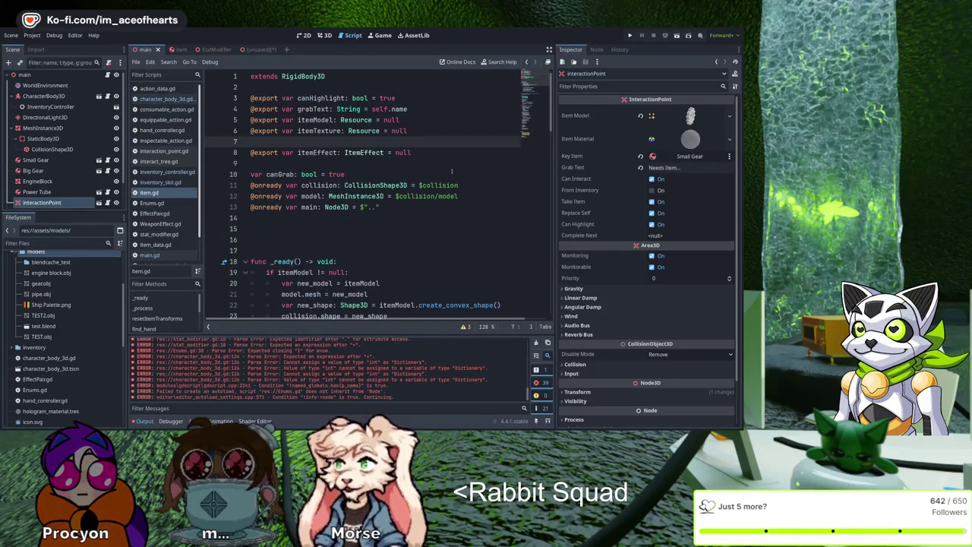
key("Return")
key("Down")
key("Down")
key("Down")
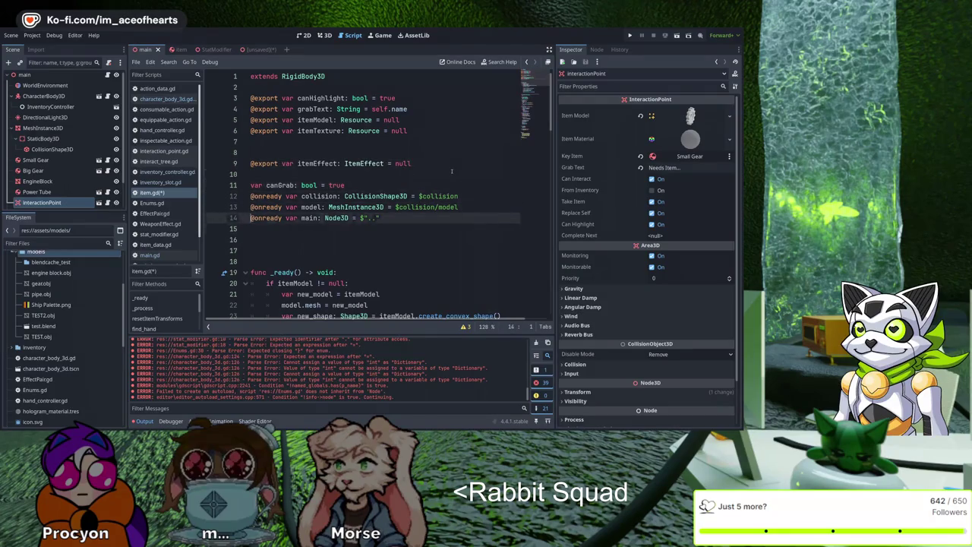
type("#")
key("BackSpace")
type("@")
key("BackSpace")
key("BackSpace")
key("BackSpace")
type("on")
key("Return")
type("var activated:")
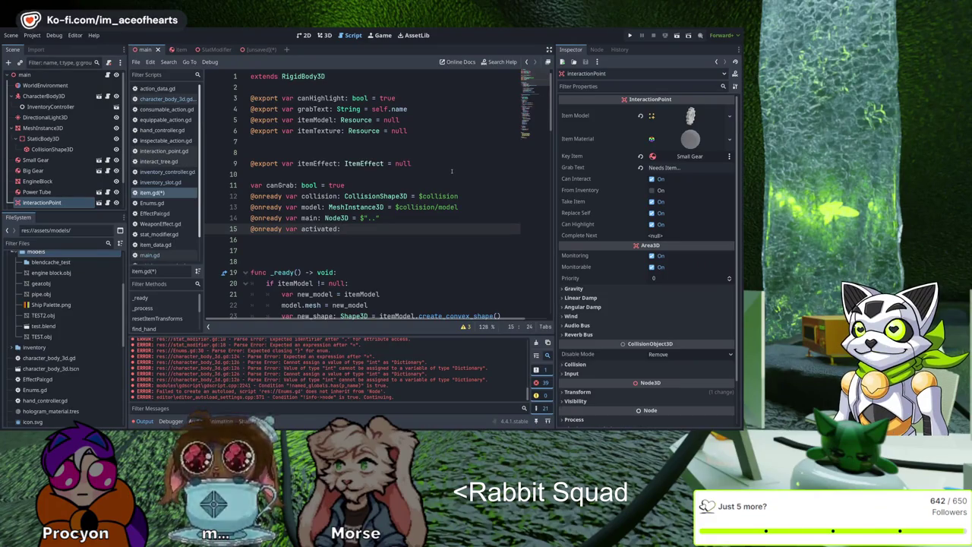
type("boo")
key("BackSpace")
type("= f")
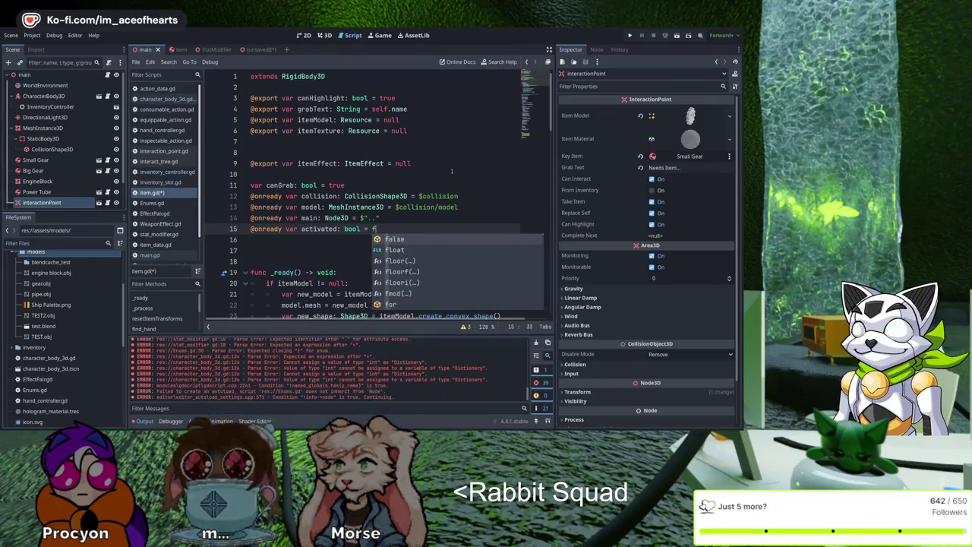
type("alse")
key("Return")
key("Down")
key("Down")
Step: Add an empty 'func activate():' function below the activated variable
key("Return")
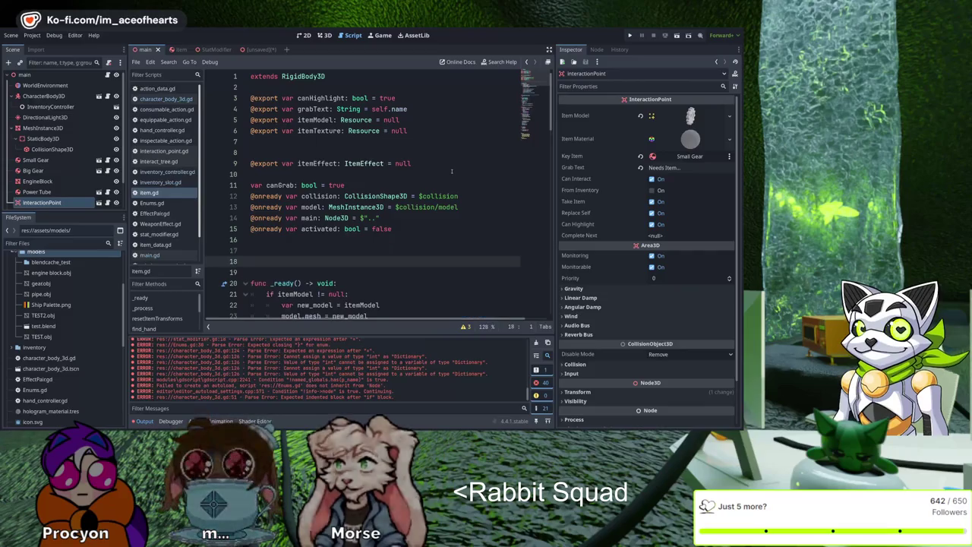
key("Up")
type("funcv")
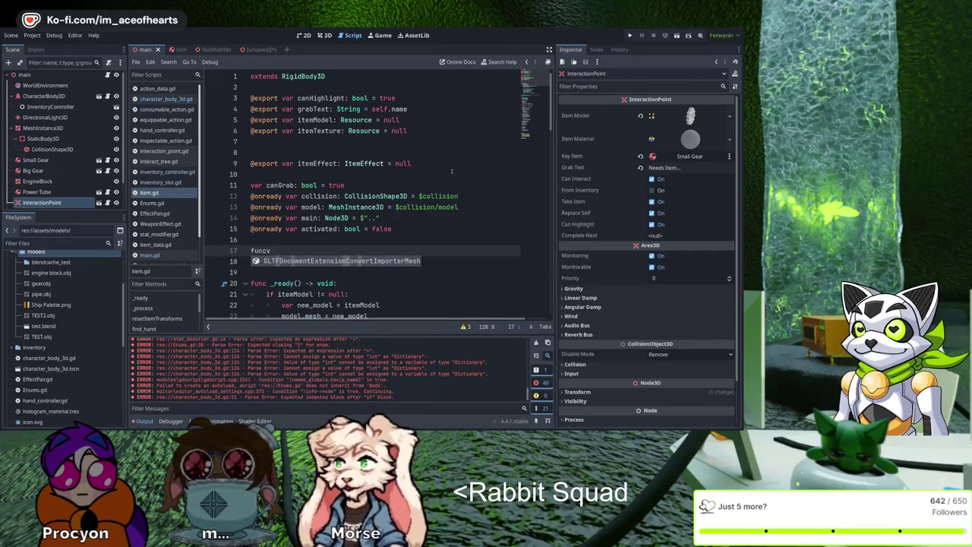
key("BackSpace")
key("Escape")
key("Up")
key("Up")
key("Home")
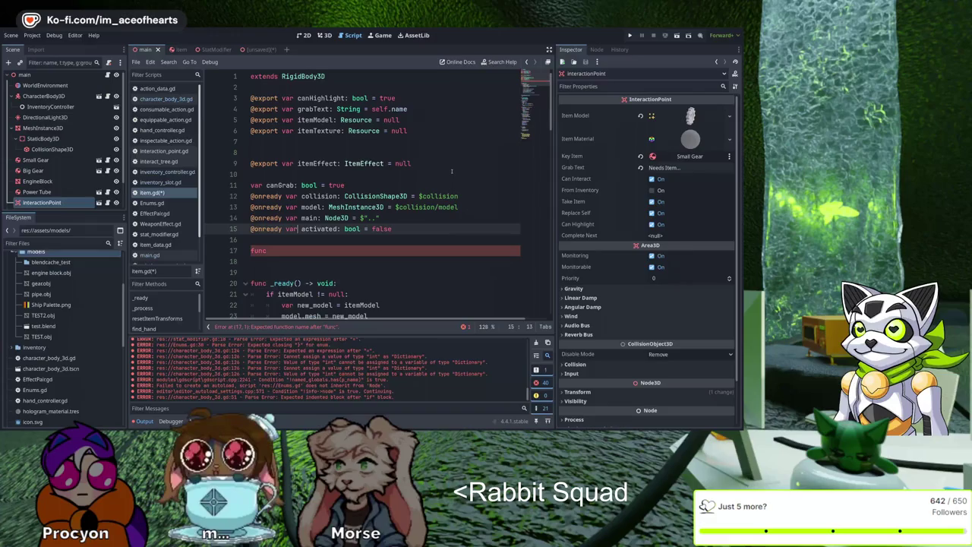
key("Down")
key("Down")
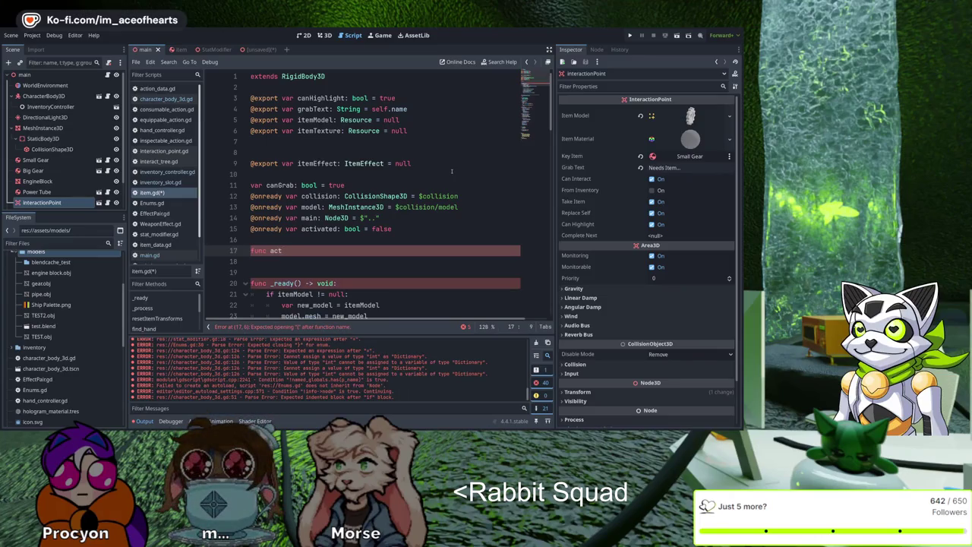
type("ivate():")
key("Return")
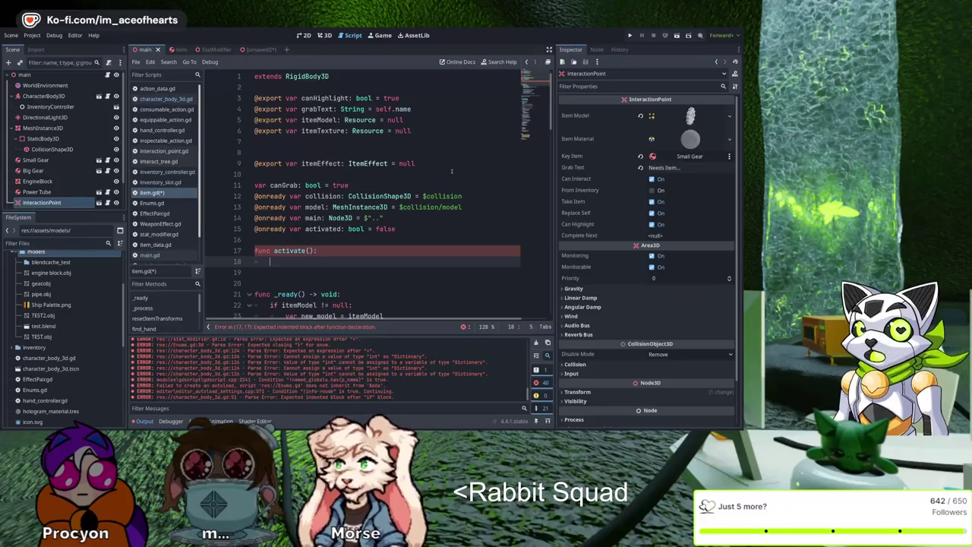
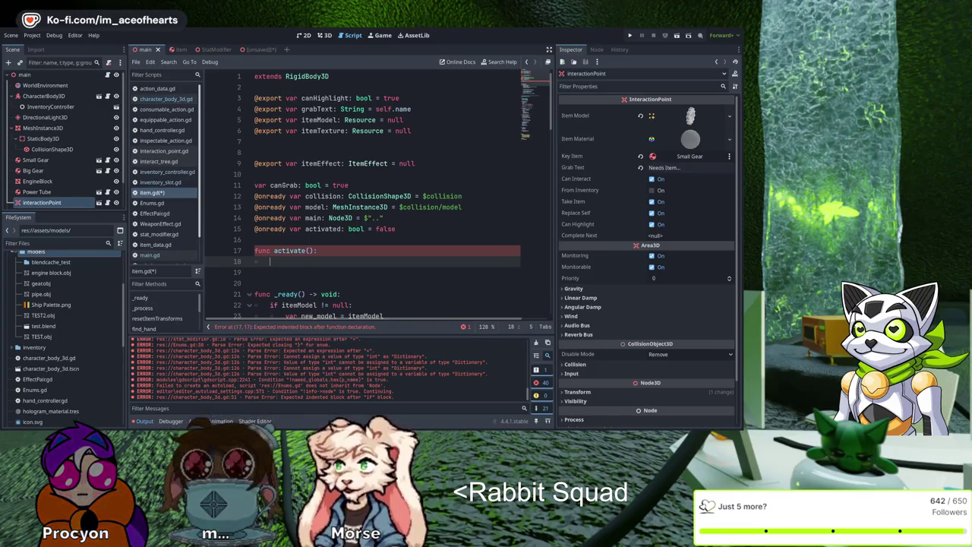
Step: Review the exports in the item script and search it for 'com'
key("Up")
key("Up")
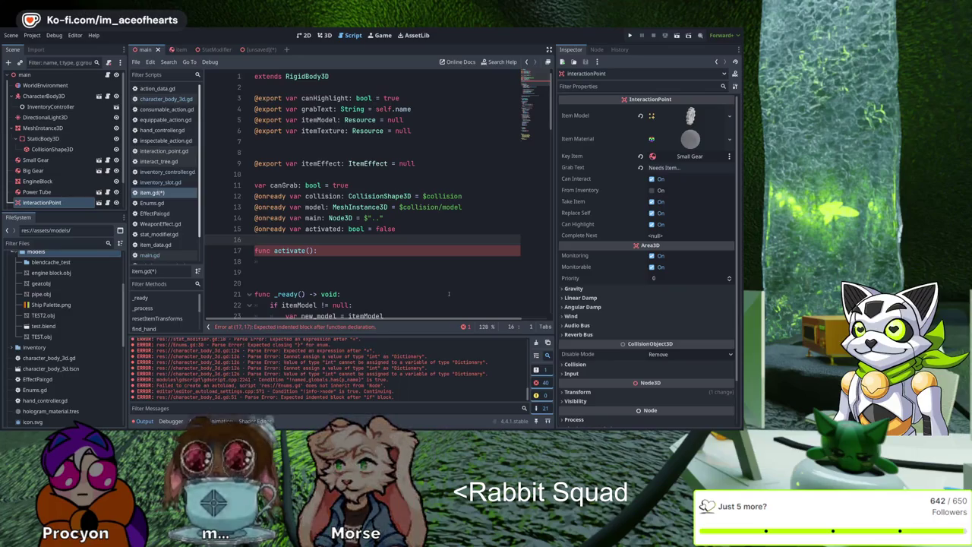
key("Up")
key("Up")
key("Up")
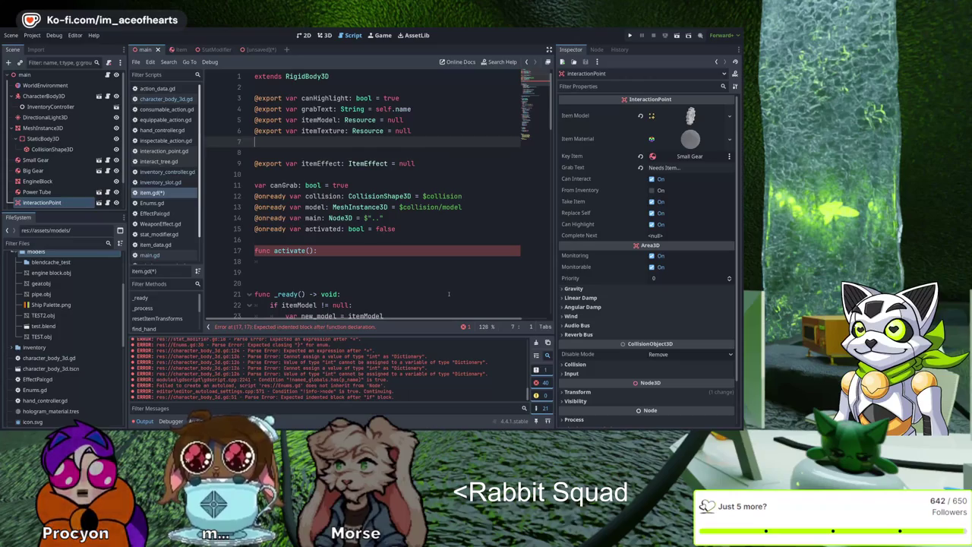
key("Up")
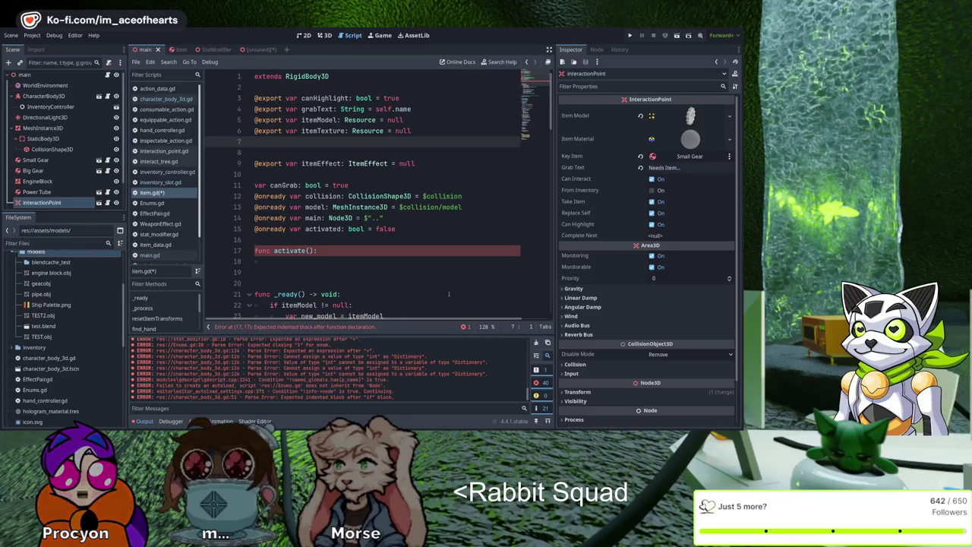
key("Down")
scroll(443, 294, "down", 8)
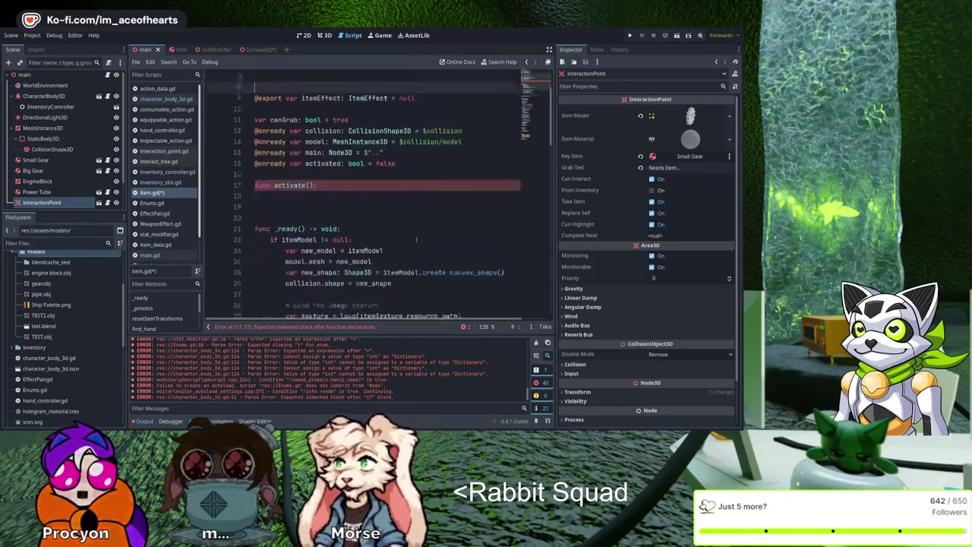
scroll(411, 256, "up", 8)
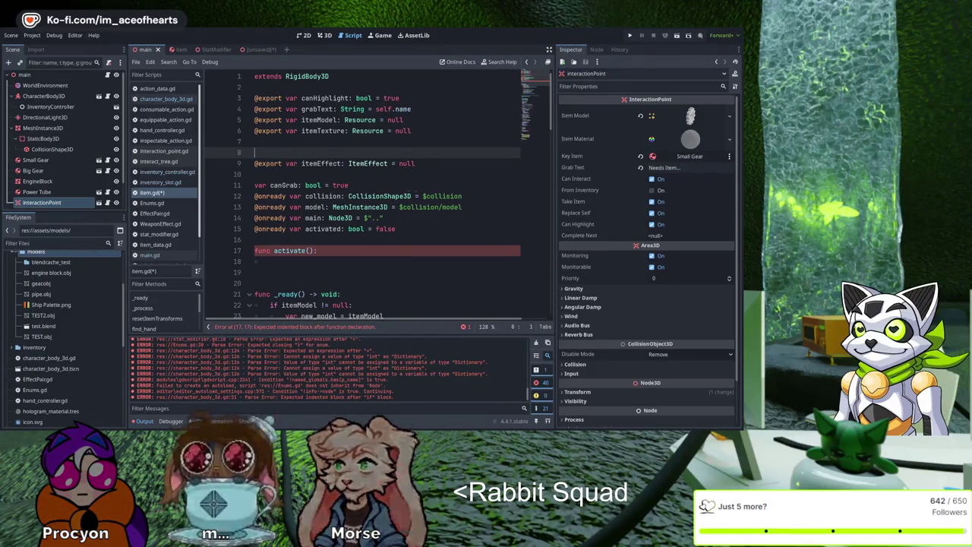
left_click(414, 92)
key("ctrl+f")
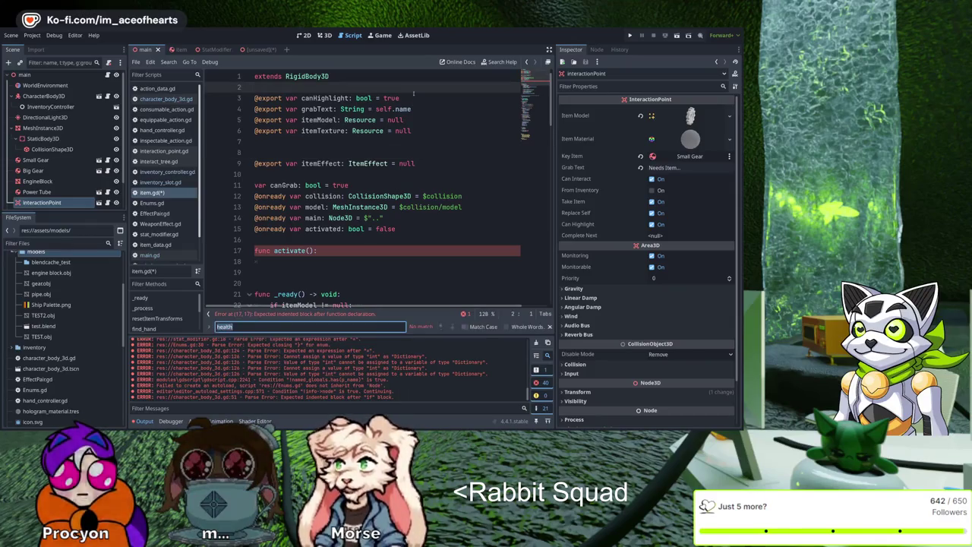
type("completenext")
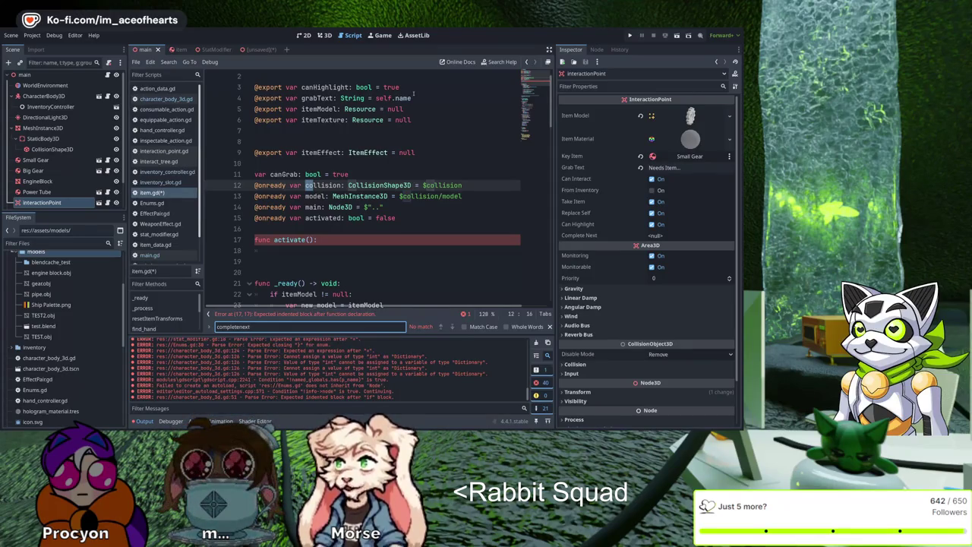
key("BackSpace")
key("BackSpace")
key("BackSpace")
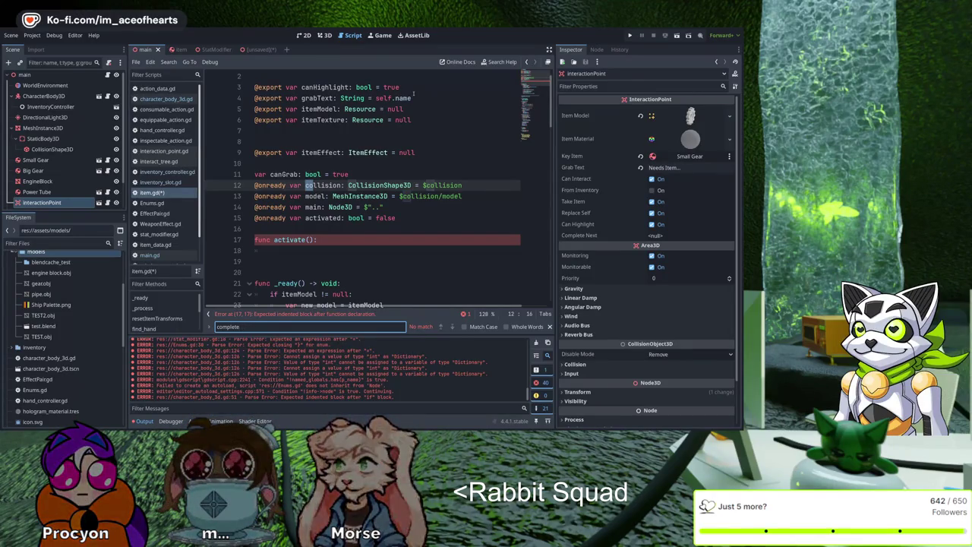
key("Escape")
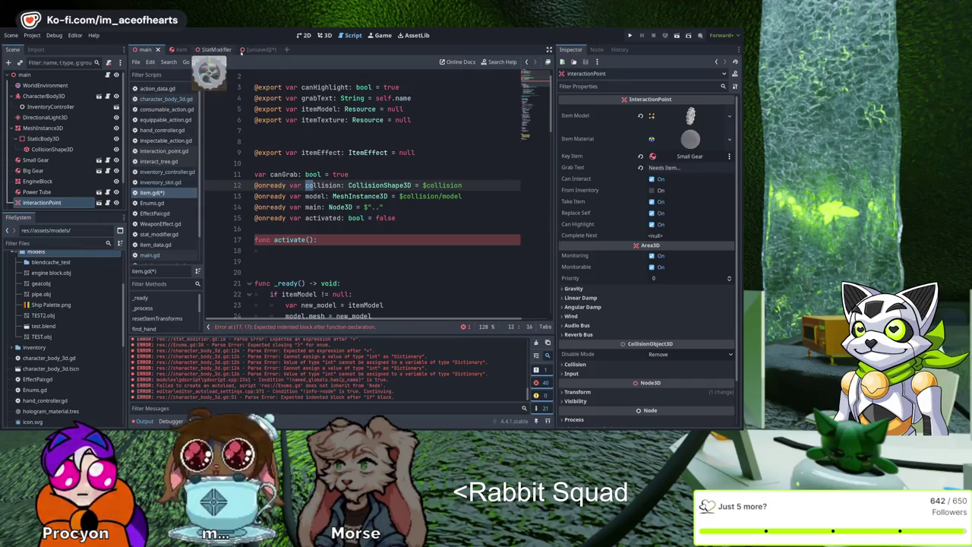
Step: Switch to the item scene and save item.gd so its exports show on the RigidBody3D
left_click(179, 49)
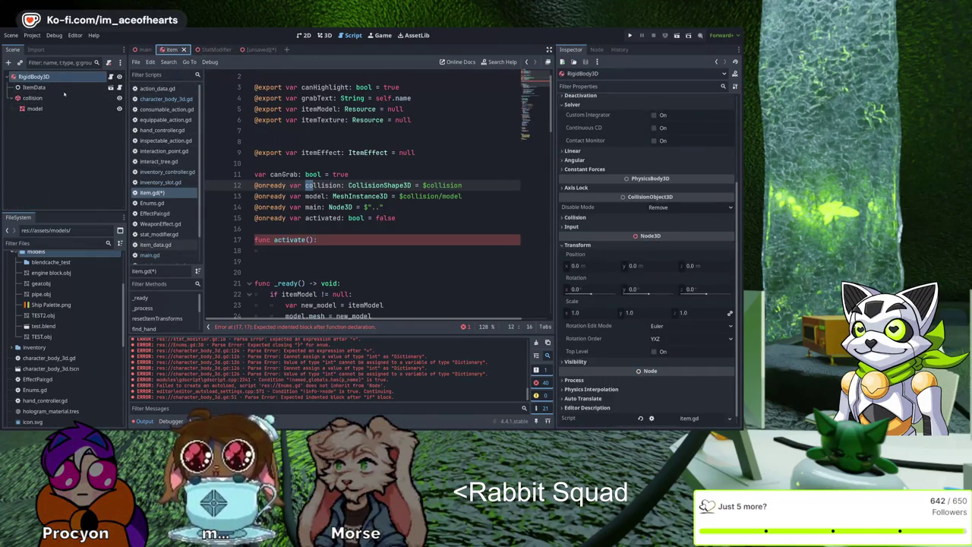
scroll(648, 228, "up", 3)
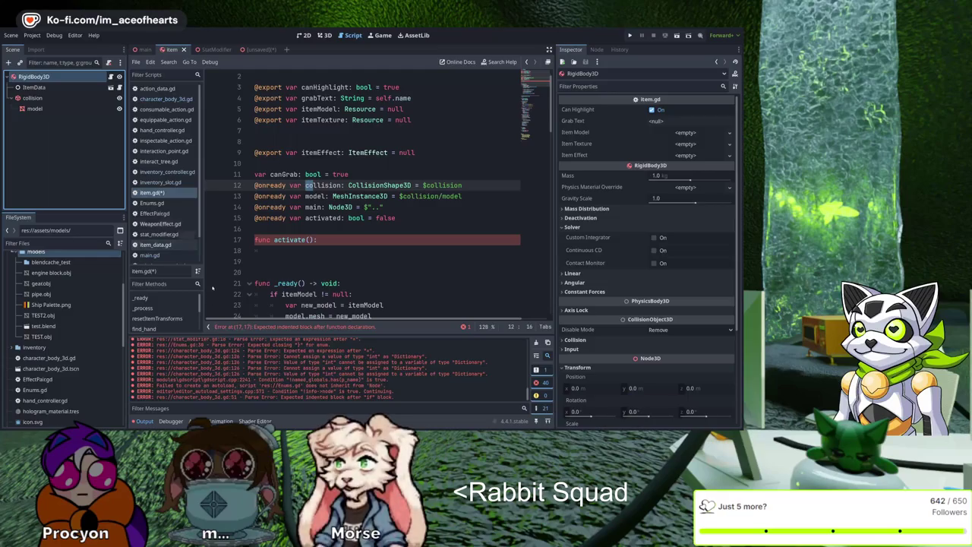
key("ctrl+s")
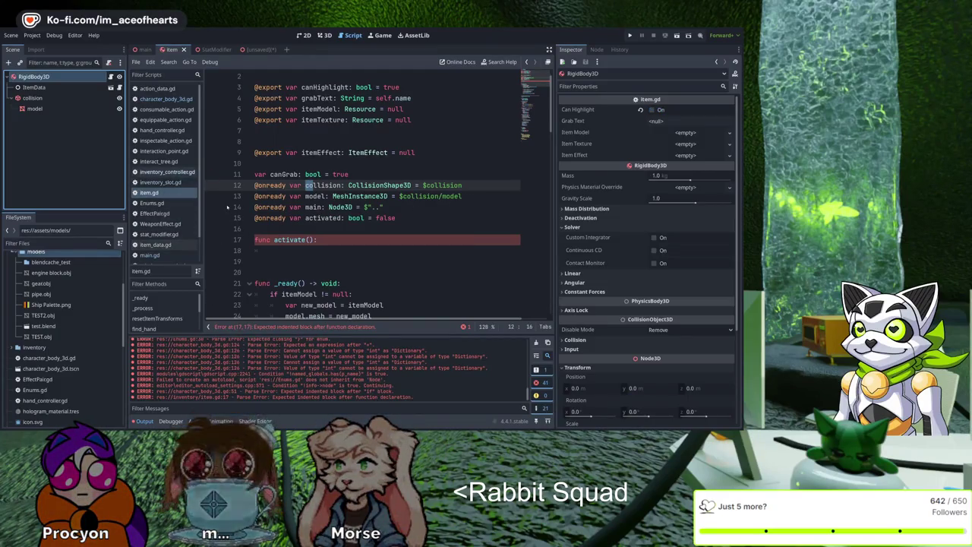
Step: Select the ItemEffect type name on line 9 and pick the ItemEffect script file
double_click(368, 152)
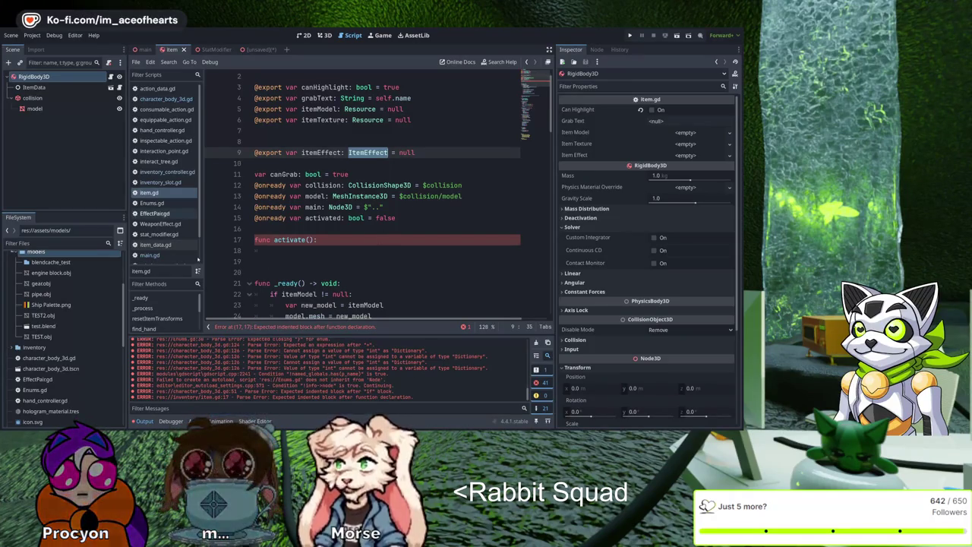
scroll(163, 182, "down", 1)
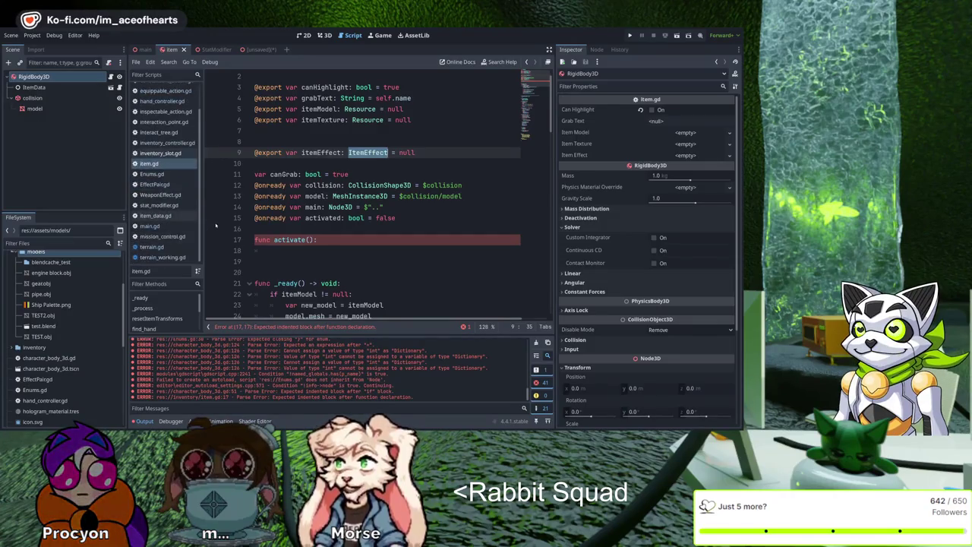
scroll(163, 190, "up", 1)
scroll(64, 334, "down", 5)
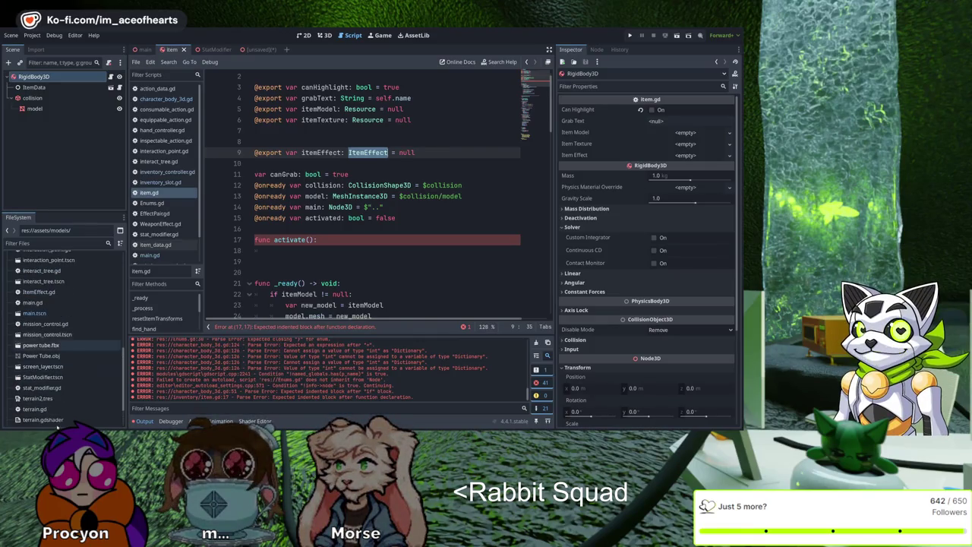
scroll(38, 292, "up", 1)
left_click(38, 291)
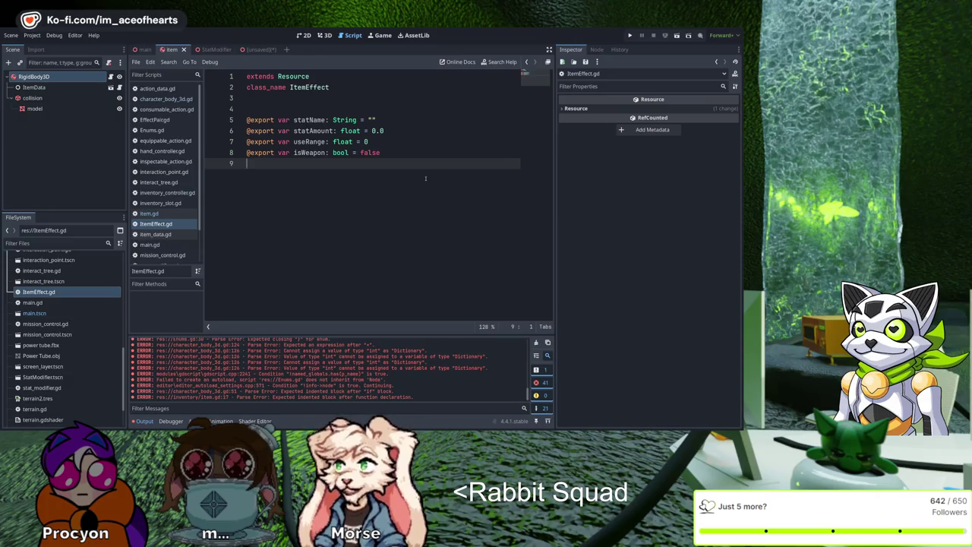
Step: Rename the isWeapon export to weapon with a null default and save ItemEffect.gd
double_click(309, 152)
type("weapo")
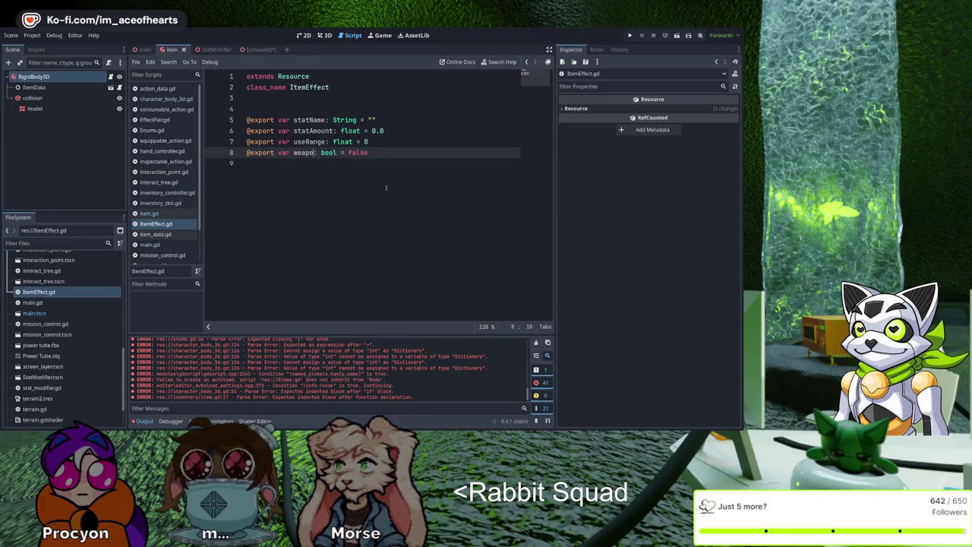
type("n")
left_click(385, 188)
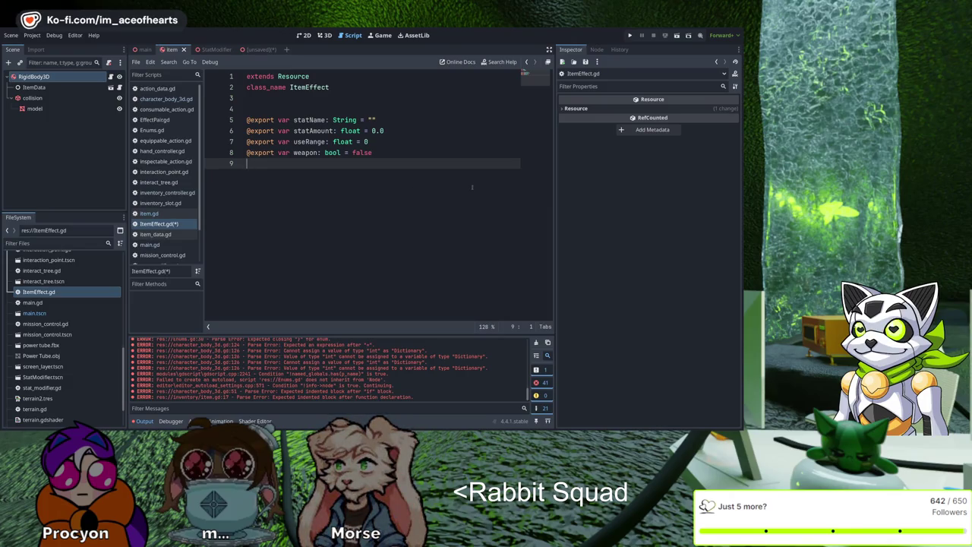
key("Left")
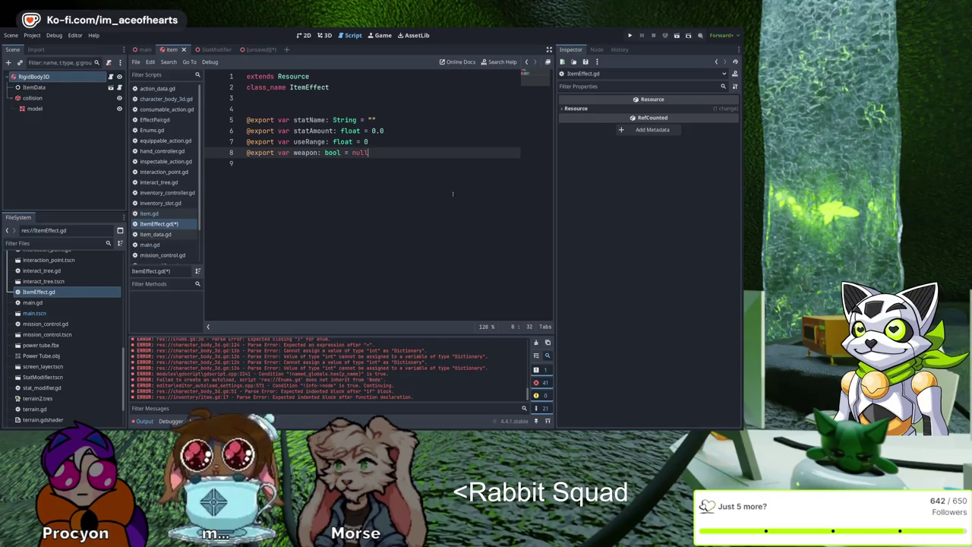
key("ctrl+s")
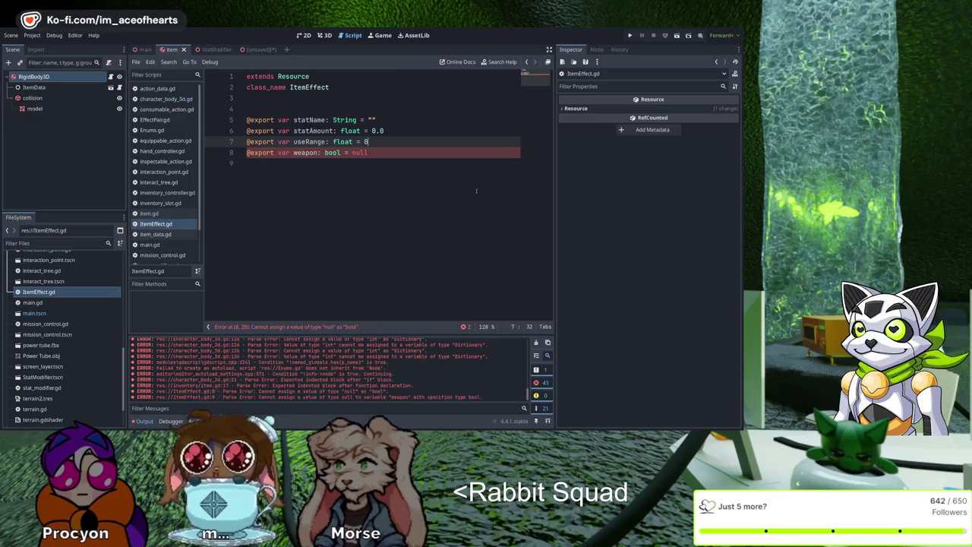
key("Up")
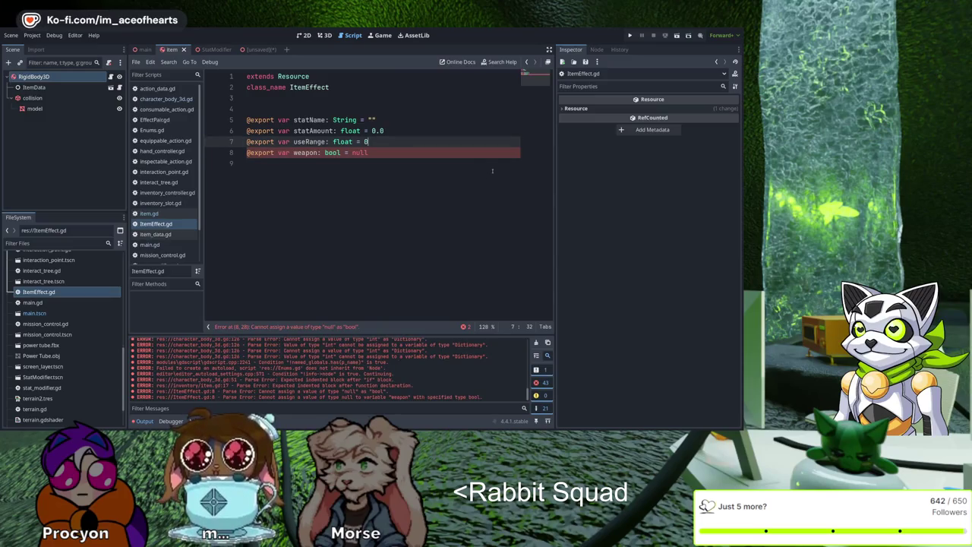
key("Return")
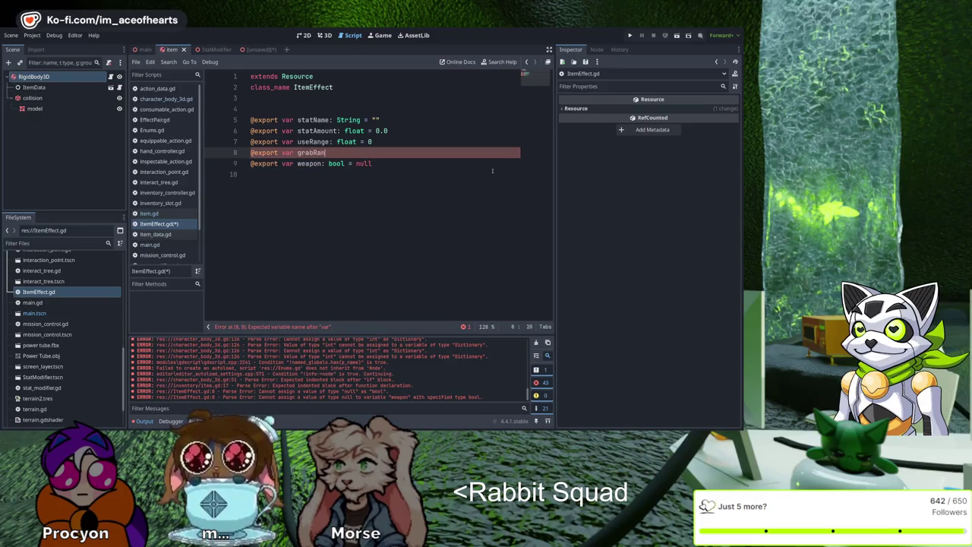
type("@export var grabRange: float =")
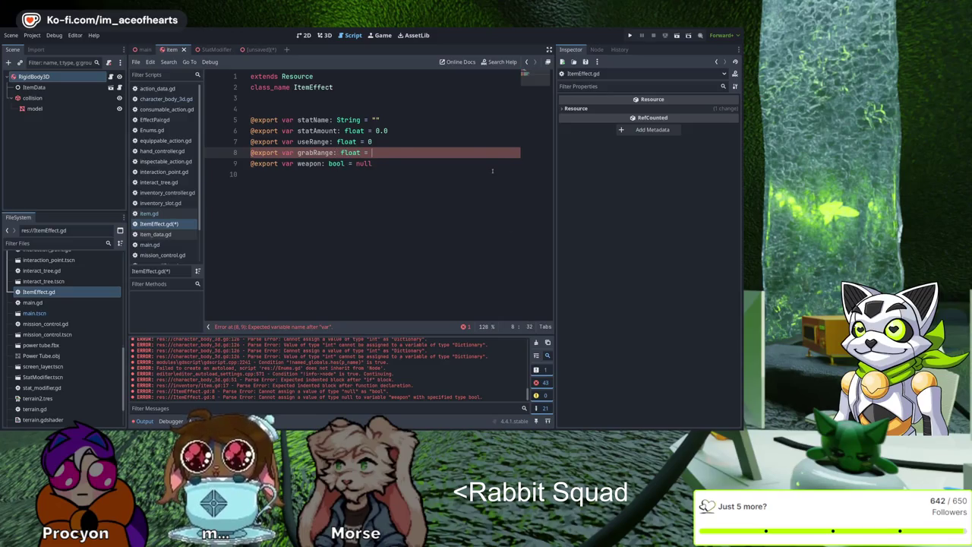
type("0")
key("ctrl+s")
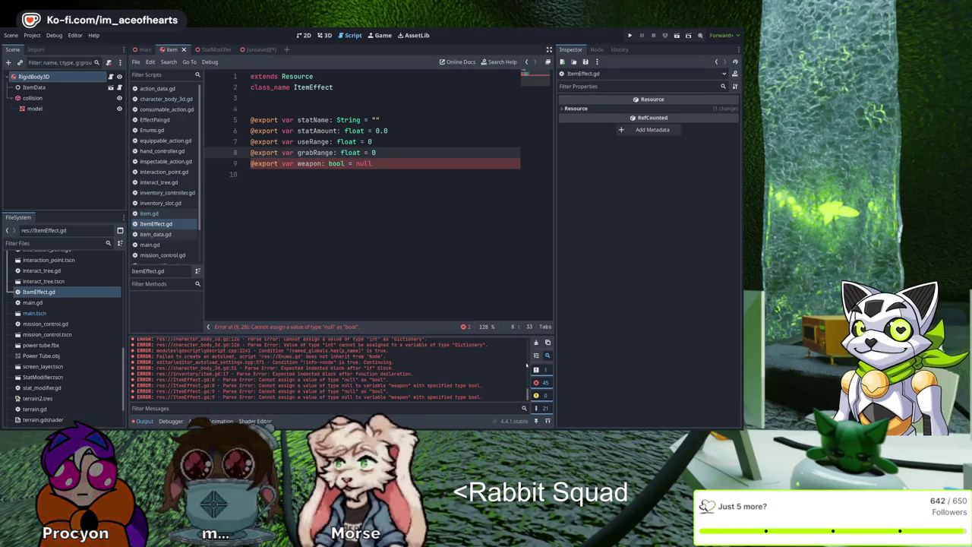
Step: Open WeaponEffect.gd from the FileSystem dock
scroll(55, 392, "down", 2)
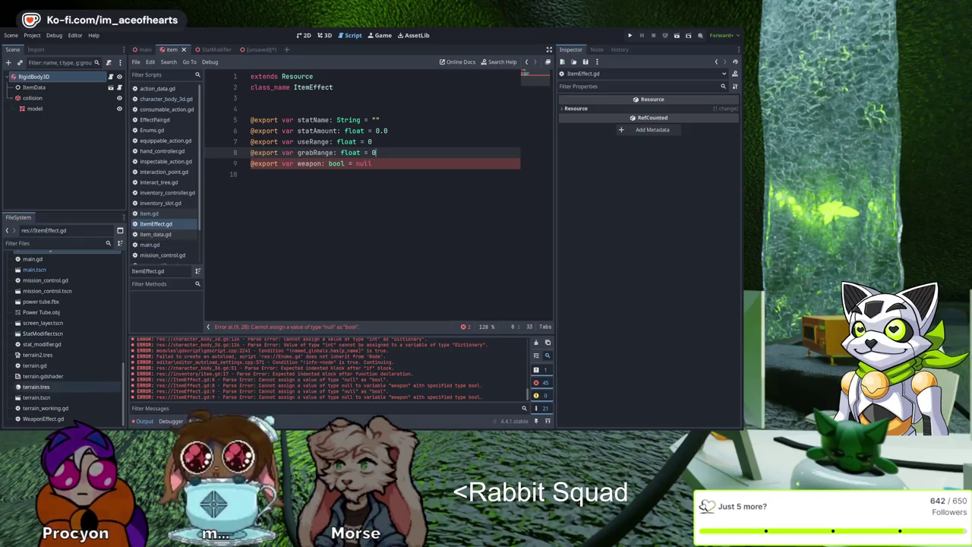
left_click(44, 418)
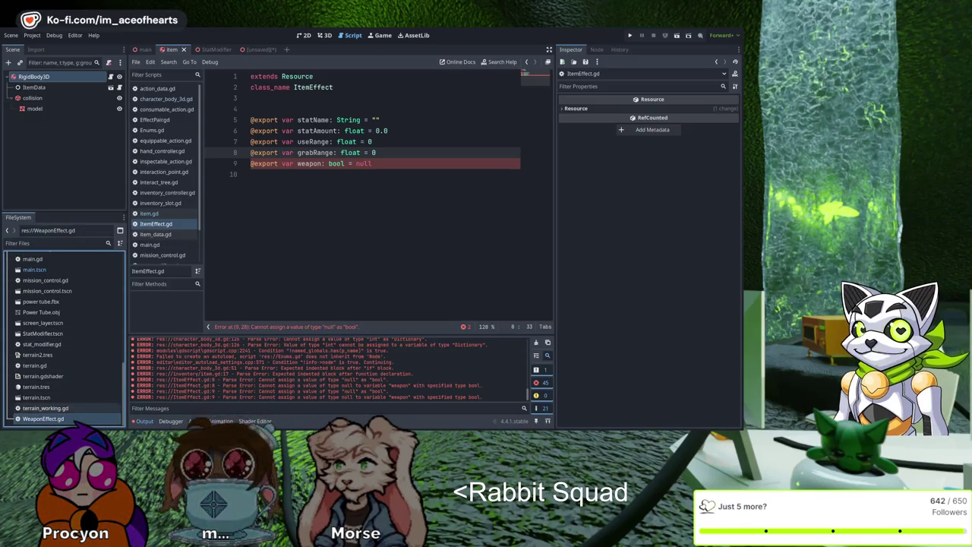
double_click(44, 418)
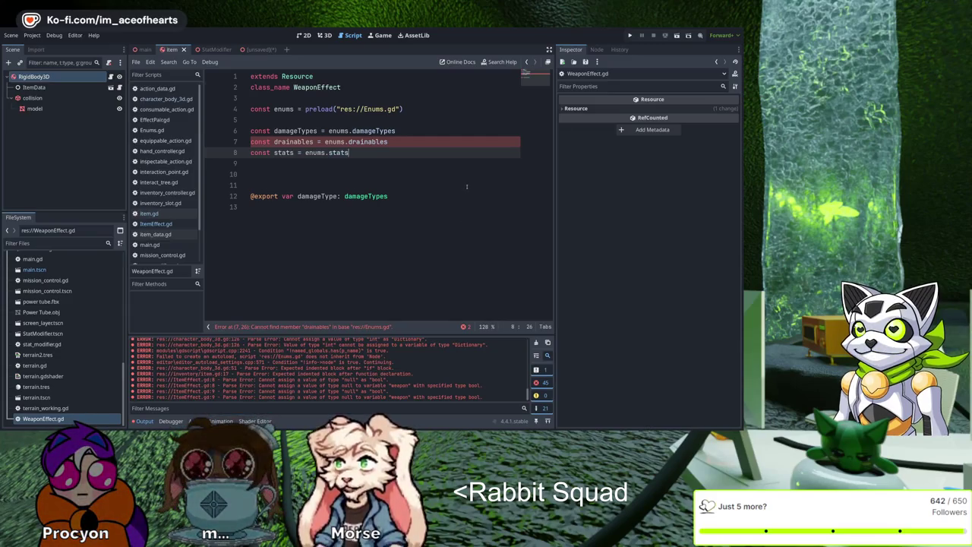
Step: Replace the enum constant lines 4–8 with a ranged bool export defaulting to false and save
key("shift+Up")
key("shift+Up")
key("shift+Up")
key("shift+Home")
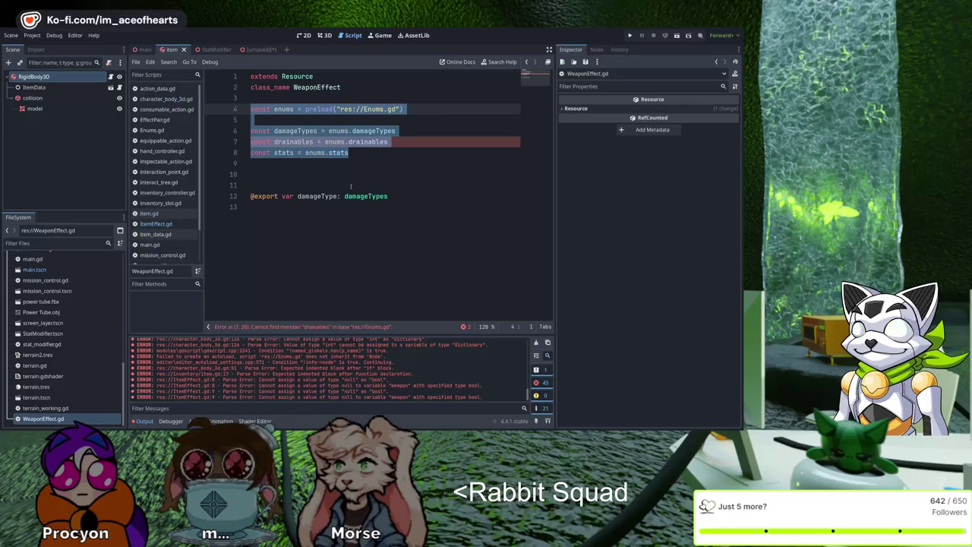
key("Delete")
key("Delete")
key("Delete")
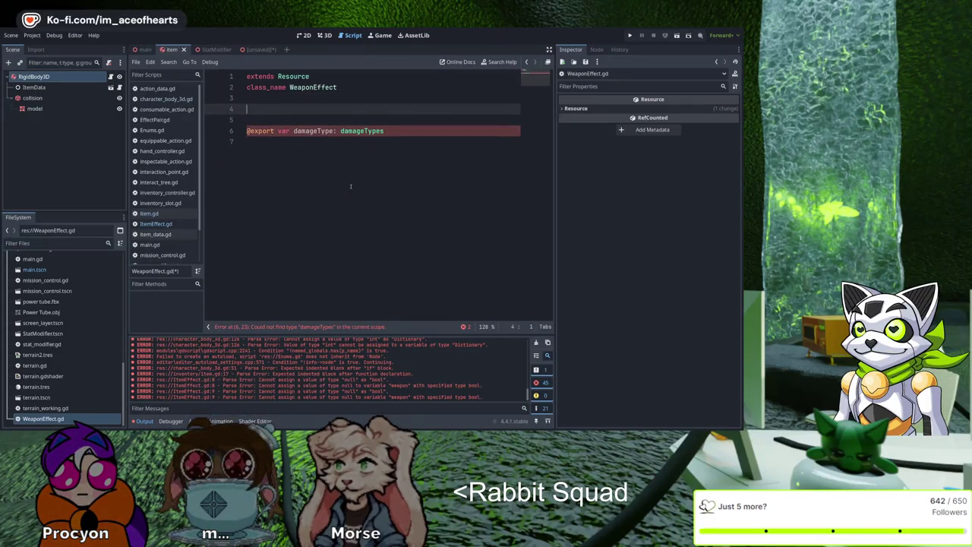
type("@export")
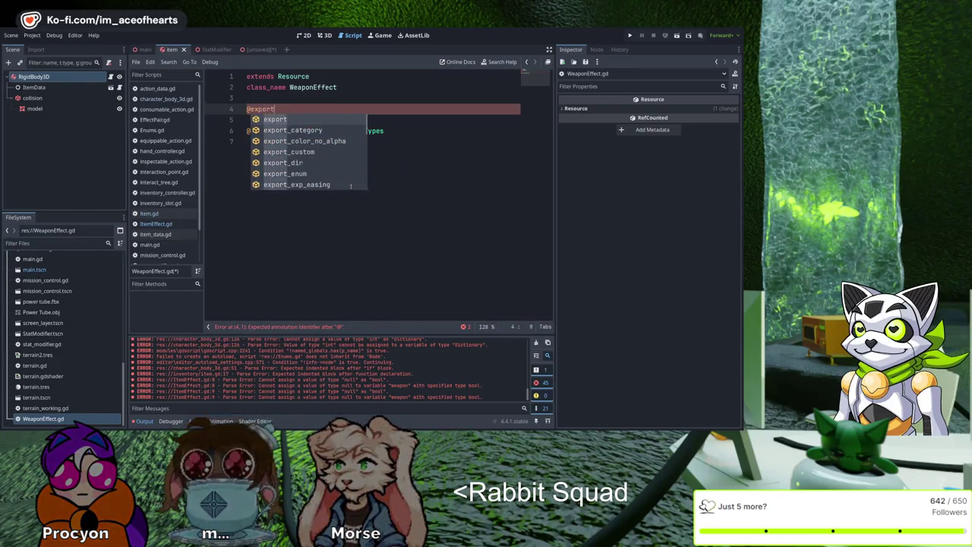
type(" ranged: bo")
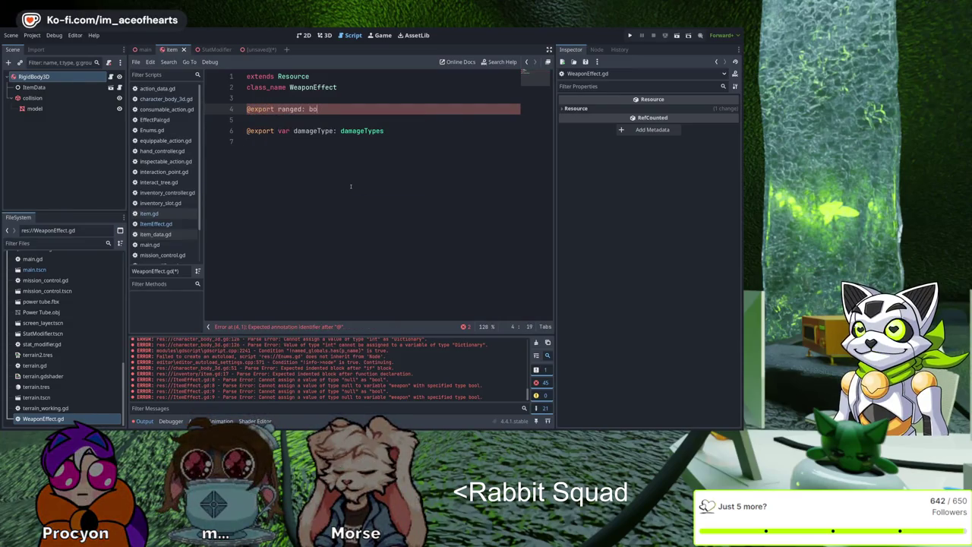
type("ol")
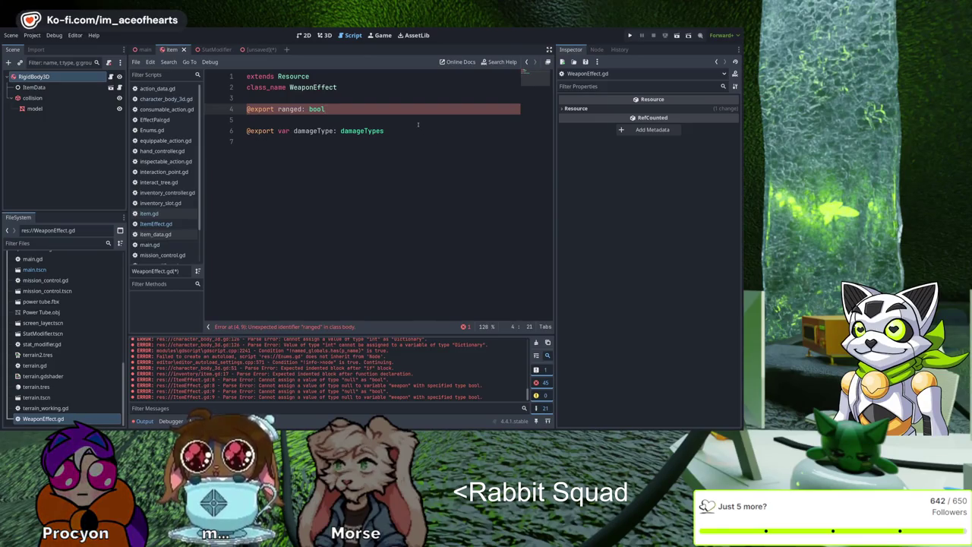
type(" = false")
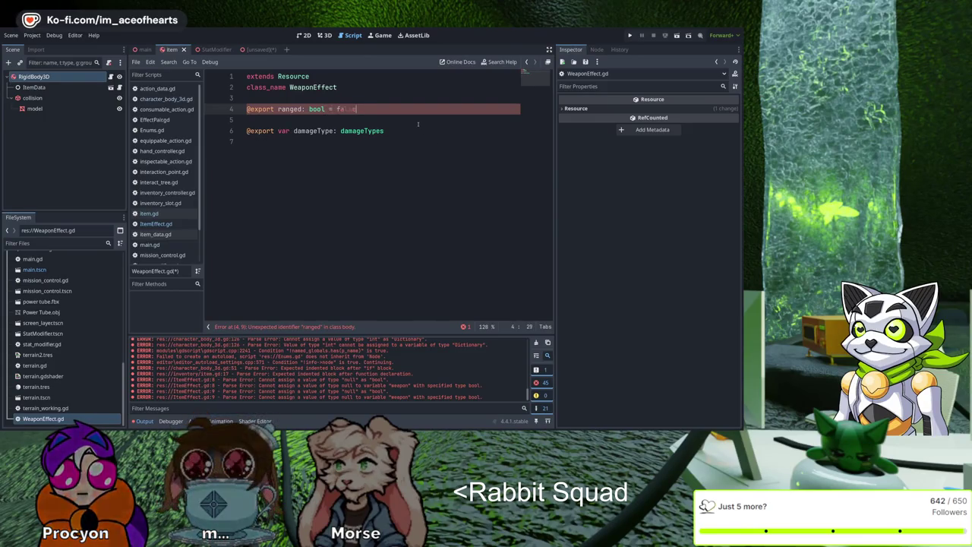
key("Down")
key("Return")
key("ctrl+s")
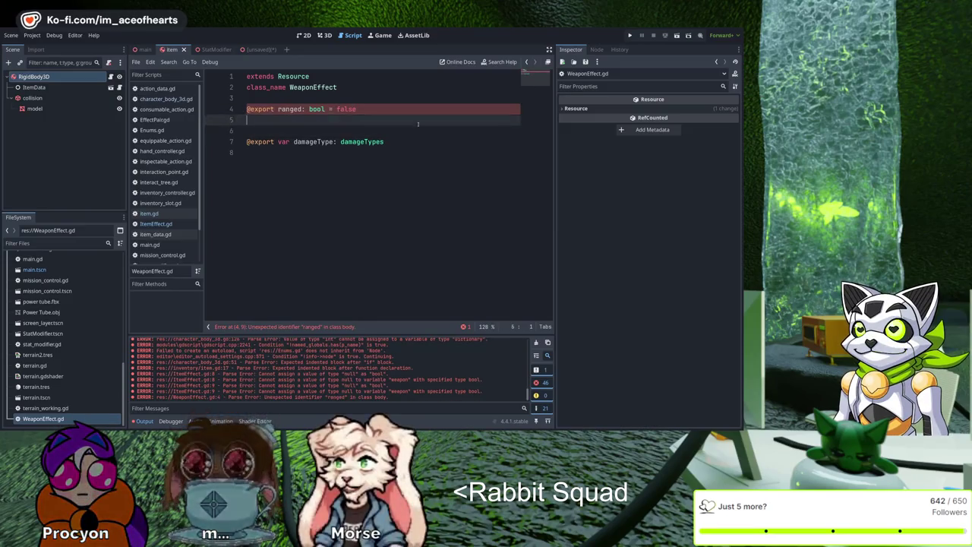
Step: Insert the missing var keyword into the ranged export, save, and return to ItemEffect.gd
key("Up")
key("Up")
key("ctrl+Right")
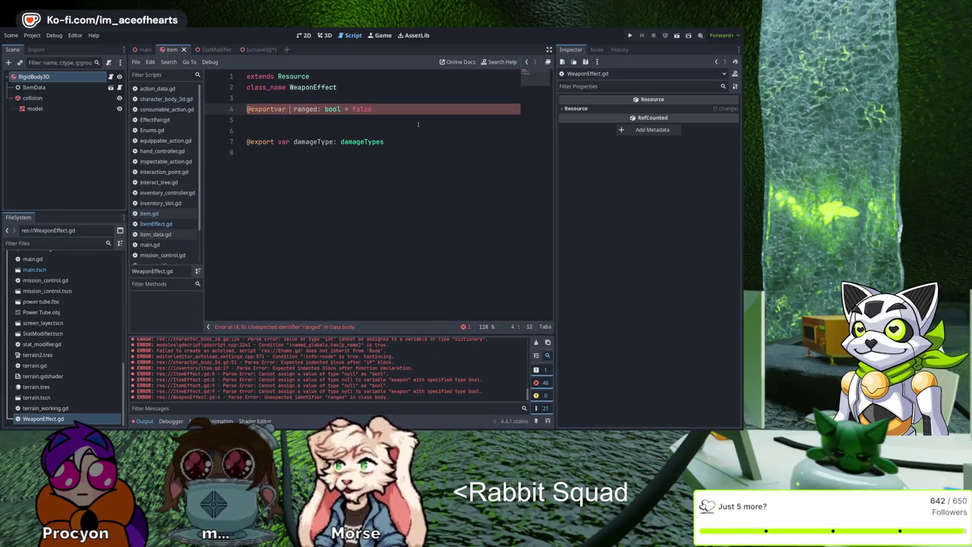
key("Left")
key("Left")
key("Left")
key("Down")
key("ctrl+s")
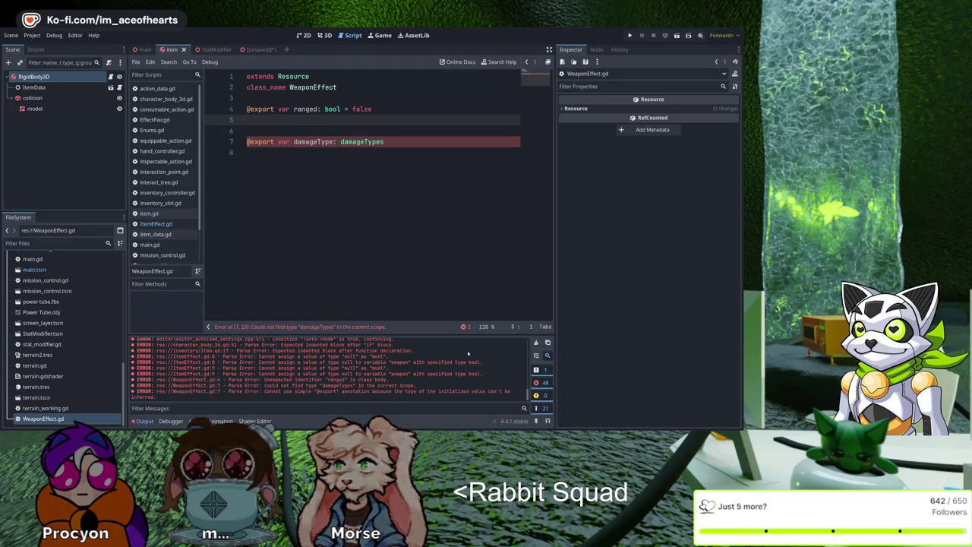
key("alt+Left")
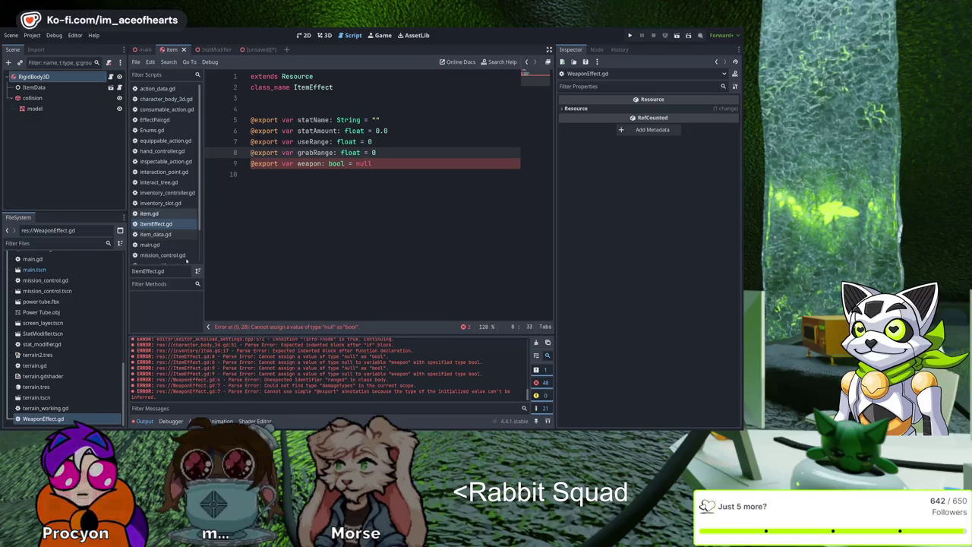
Step: Move WeaponEffect.gd to sit right below item.gd in the scripts list
key("alt+Left")
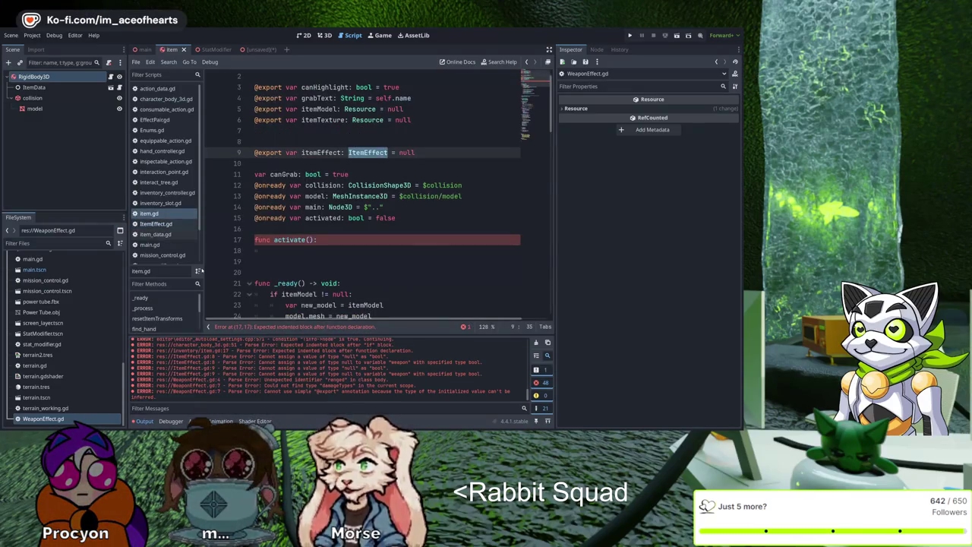
scroll(163, 227, "down", 2)
left_click(160, 257)
left_click_drag(220, 244, 221, 230)
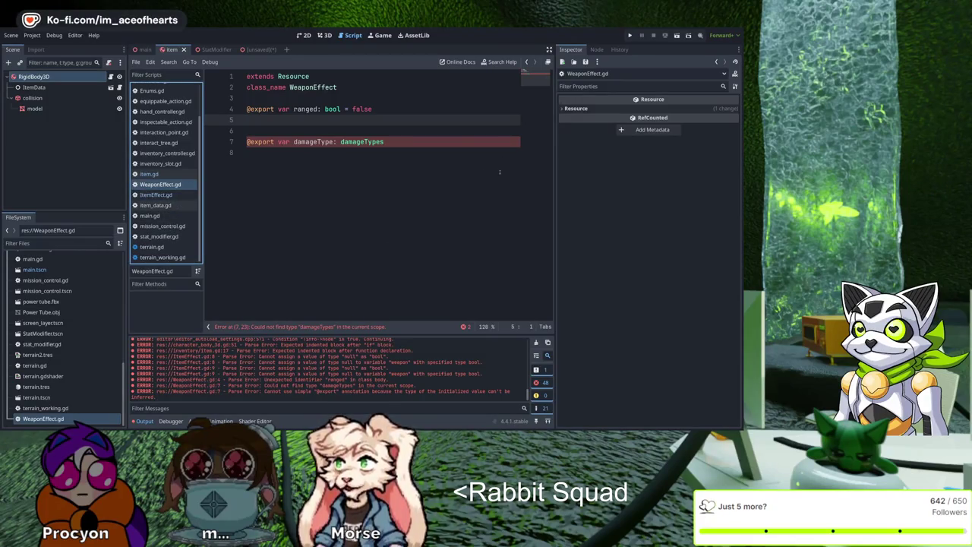
Step: Prefix damageTypes on line 7 with 'Enums.' so damageType uses Enums.damageTypes
left_click(497, 142)
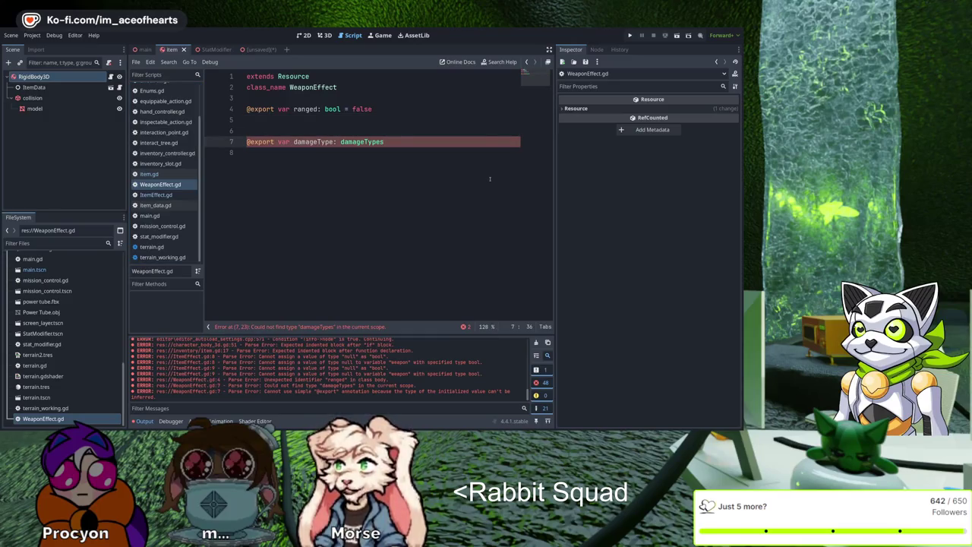
key("ctrl+Left")
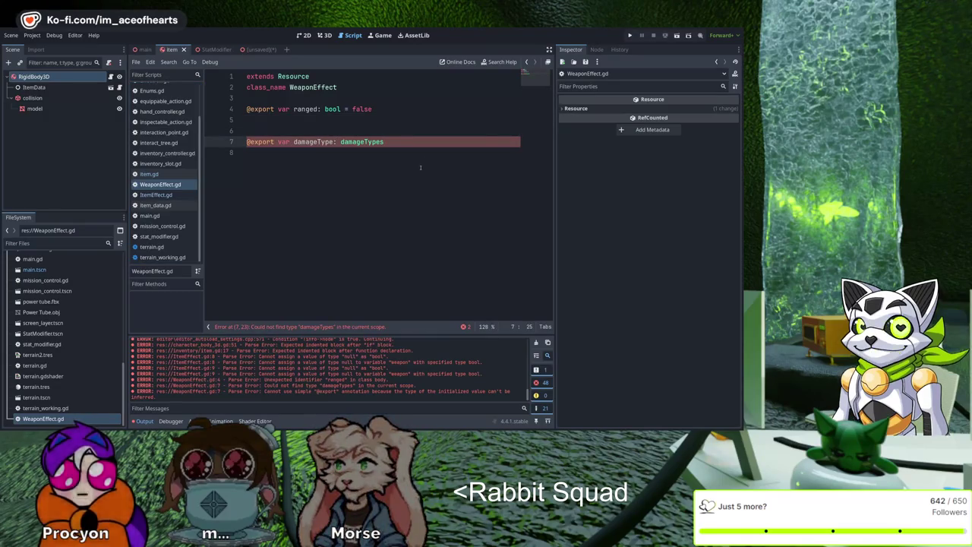
type("enums.")
key("Delete")
type("E")
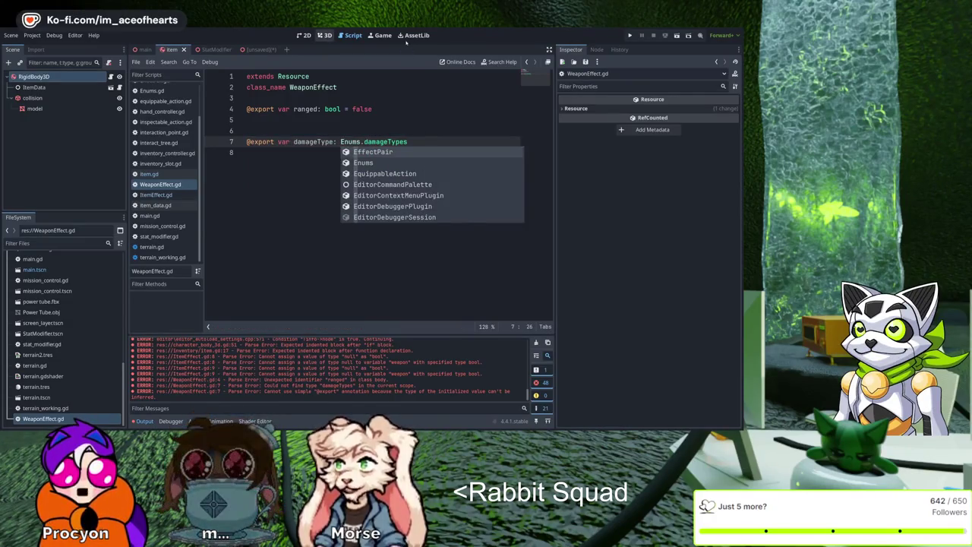
left_click(416, 120)
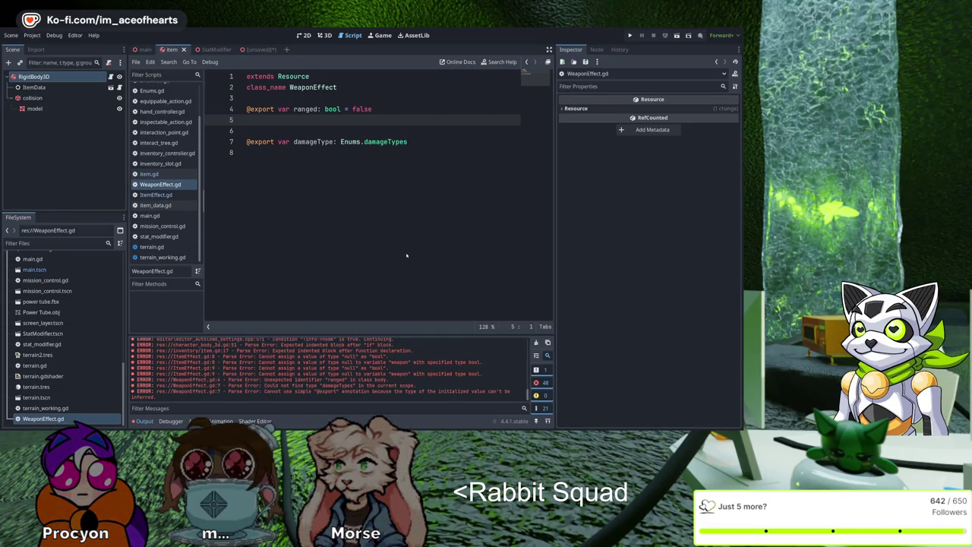
Step: Compare against ItemEffect.gd's exports, then undo so the export is named range
key("alt+Left")
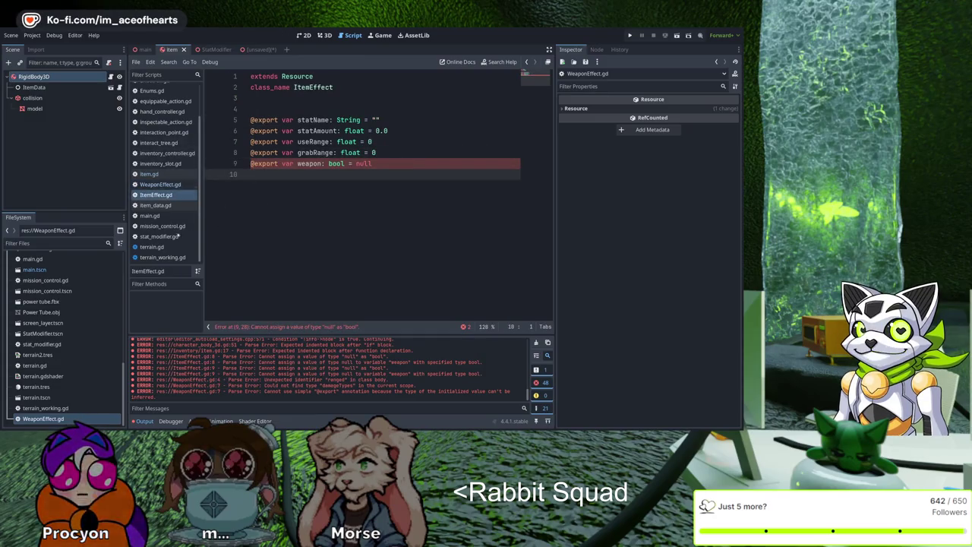
key("alt+Right")
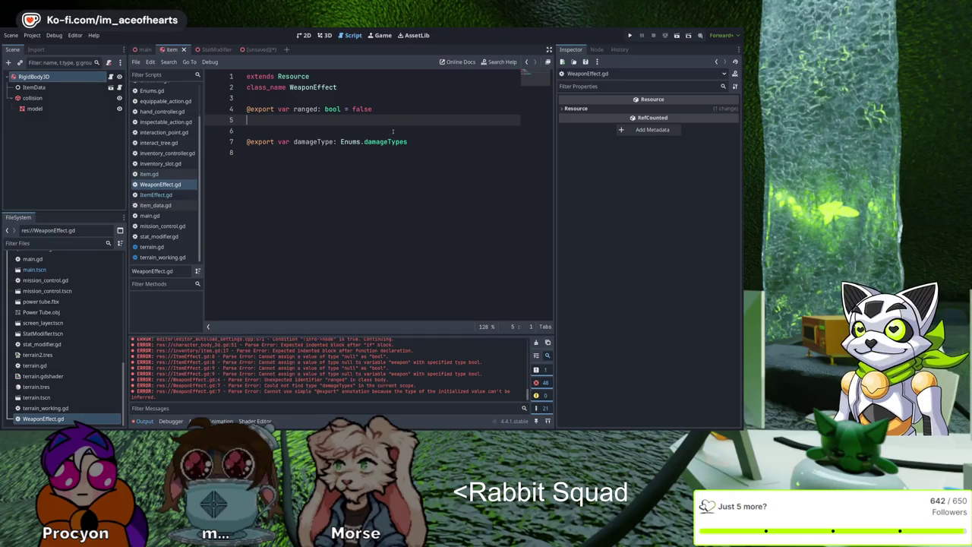
key("ctrl+z")
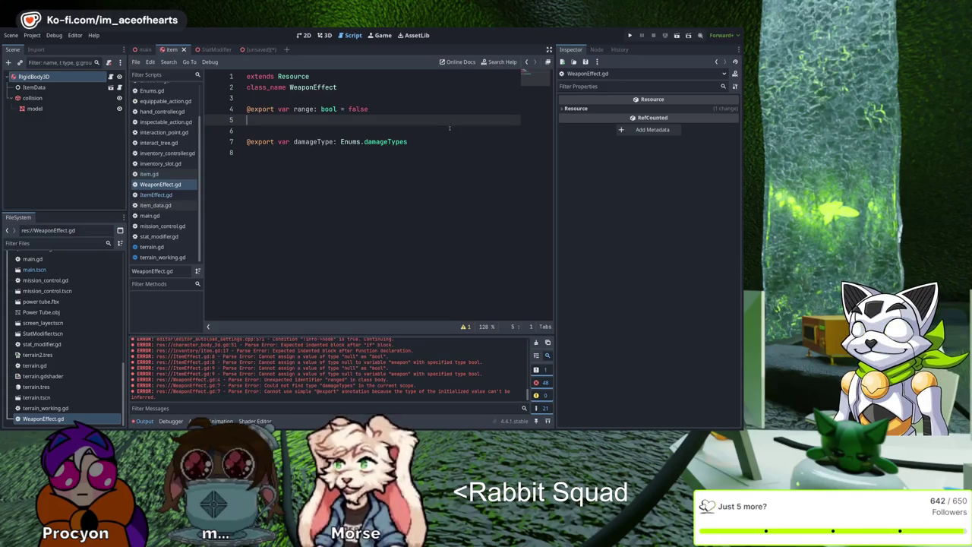
Step: Change the range export on line 4 from bool false to float with default 1, and save
double_click(328, 109)
type("float")
key("Right")
key("Right")
key("Right")
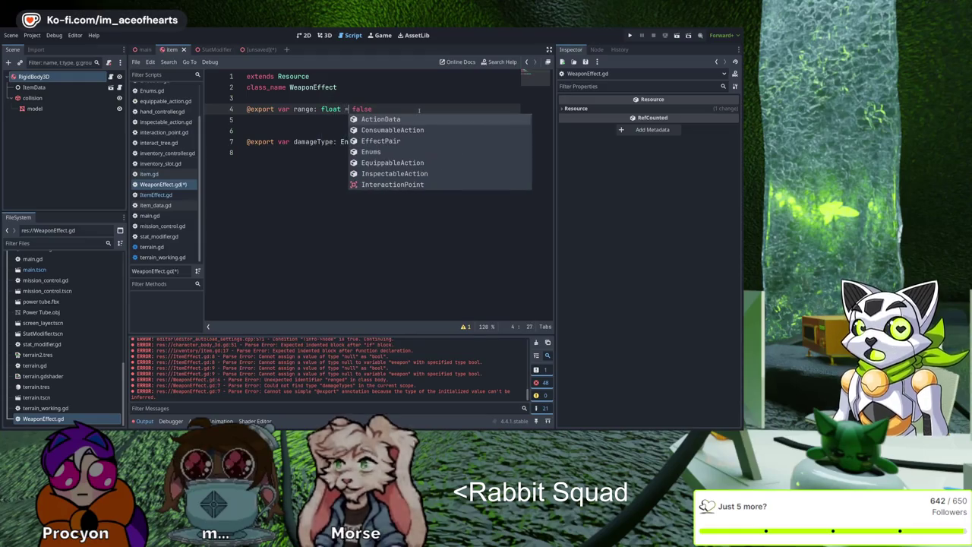
key("Left")
key("shift+End")
type("1")
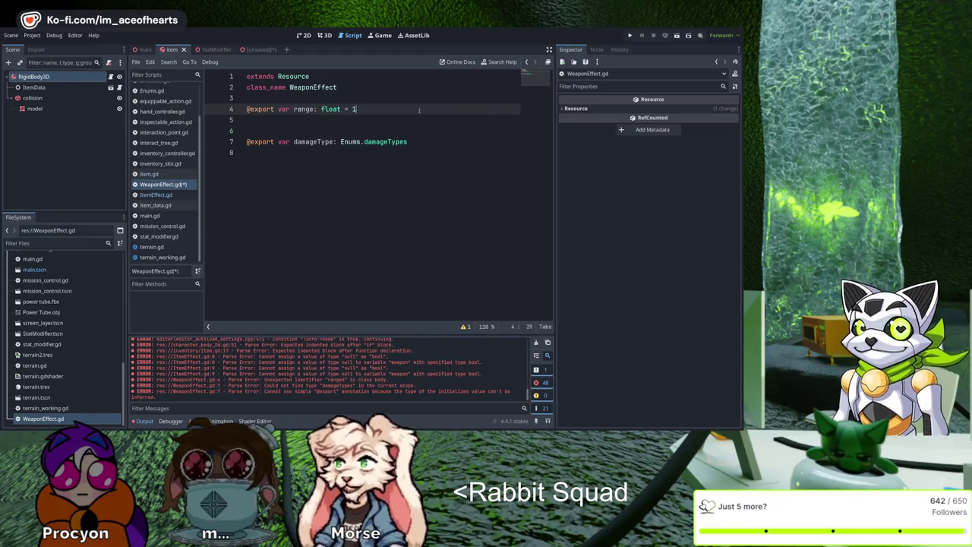
key("ctrl+s")
key("Down")
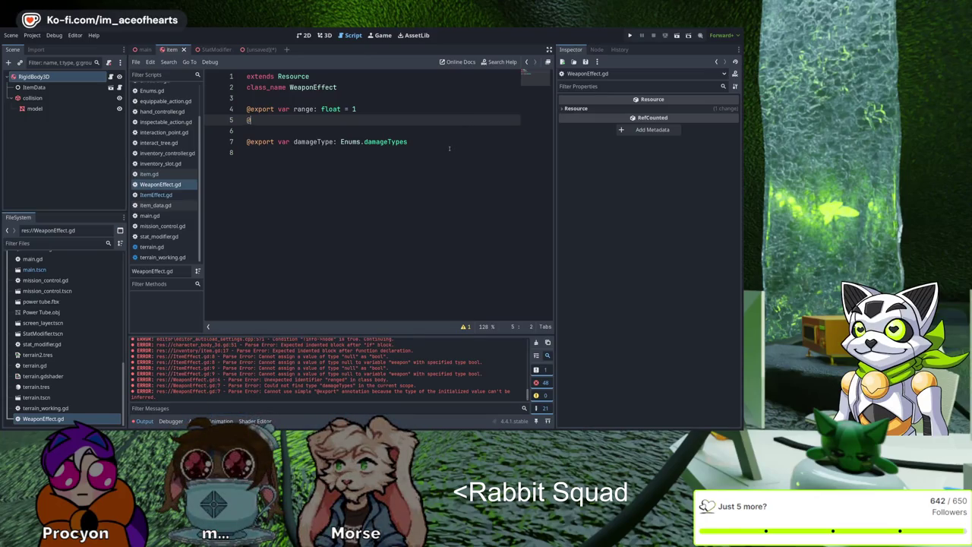
Step: Write the spread export as float defaulting to 0 with the comment '0 is dead on'
type("spread")
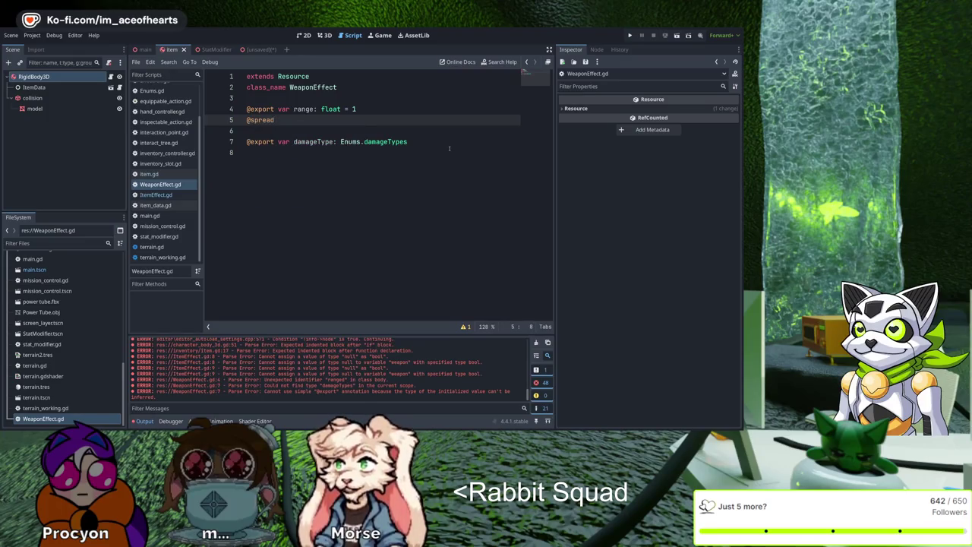
key("BackSpace")
key("BackSpace")
key("BackSpace")
type("export")
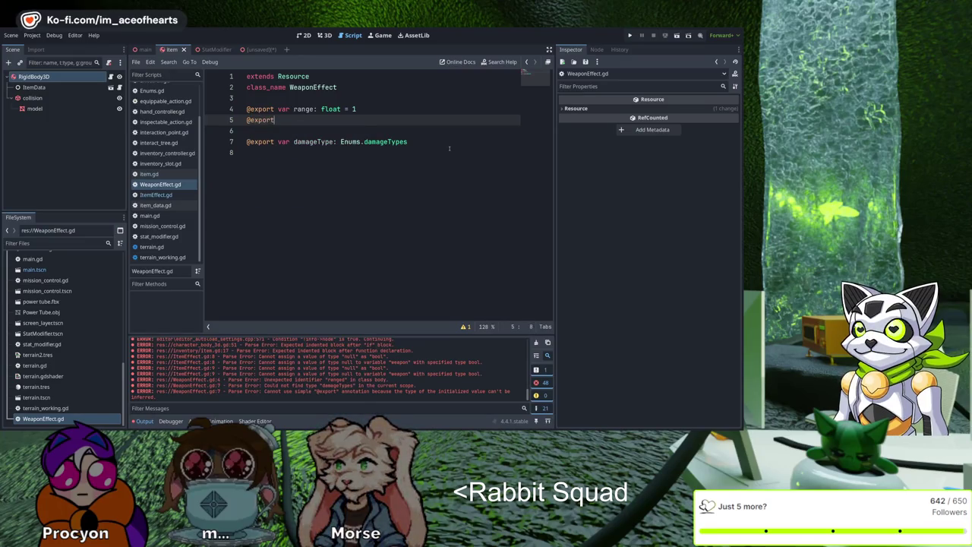
type(" var spre")
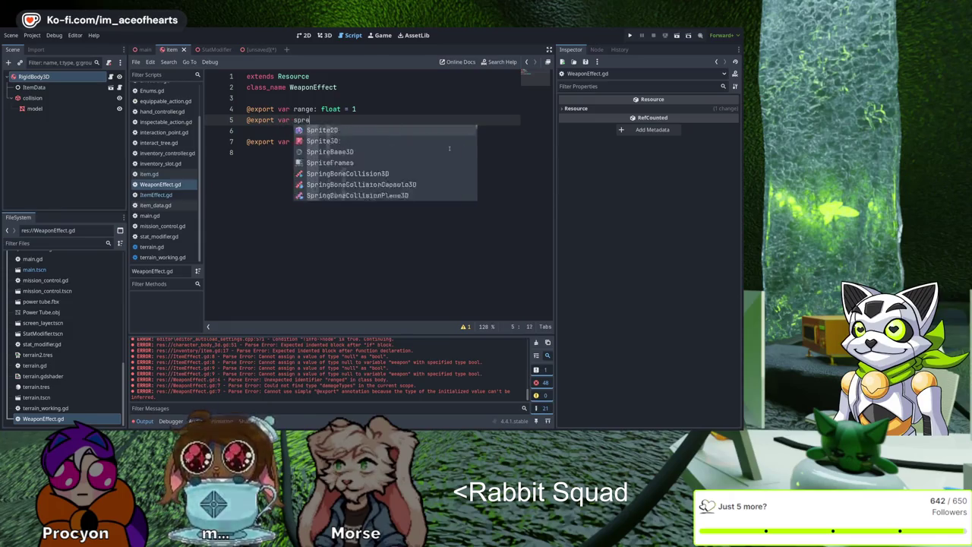
type("ad: ")
type("flop")
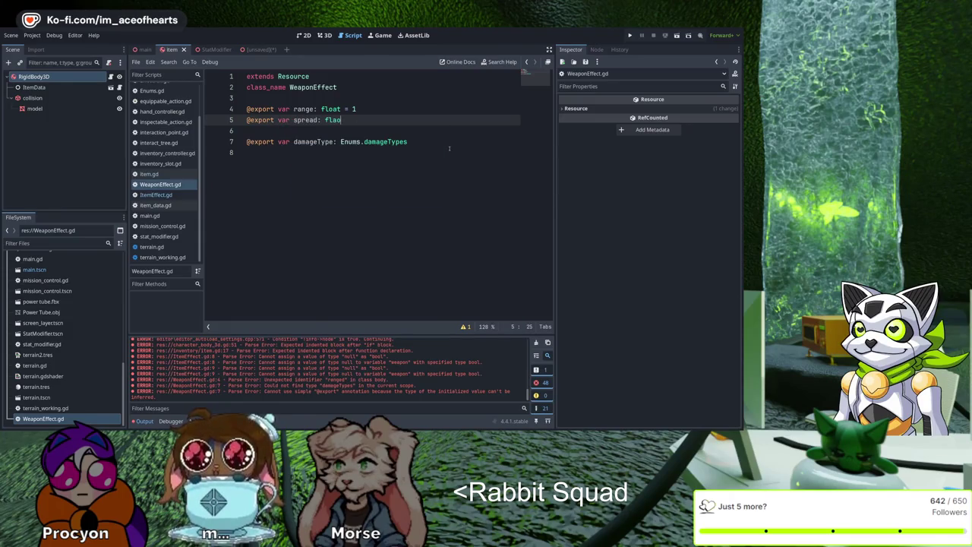
key("BackSpace")
type("at = 1")
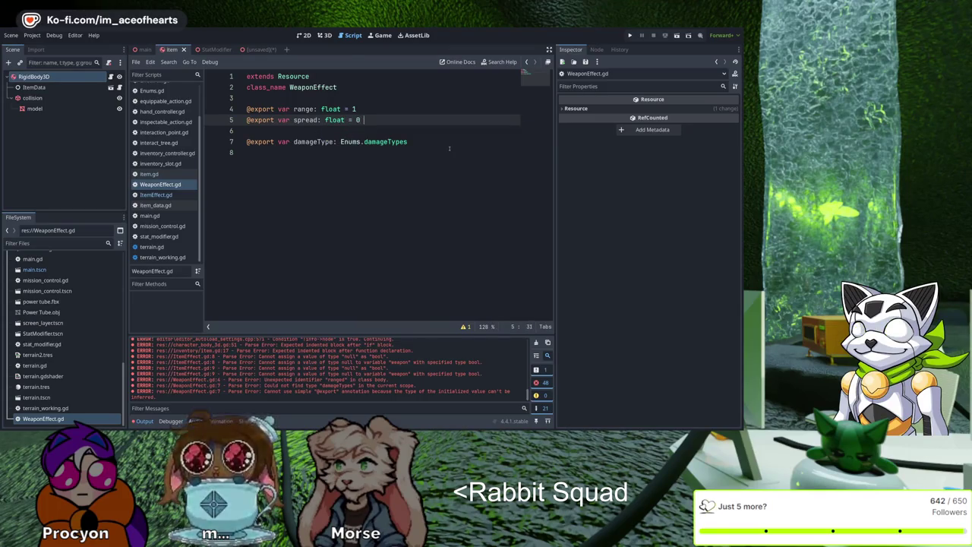
type("0 is ")
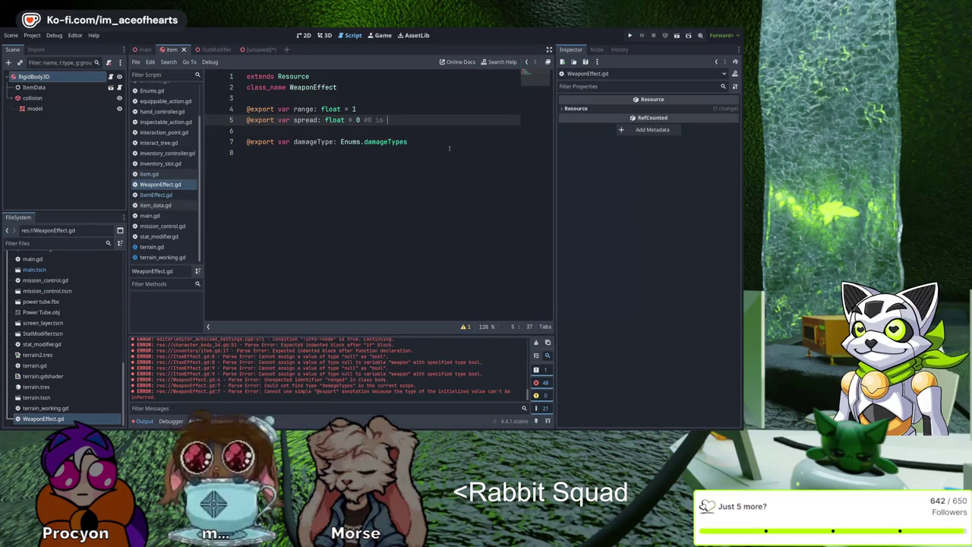
type("dead")
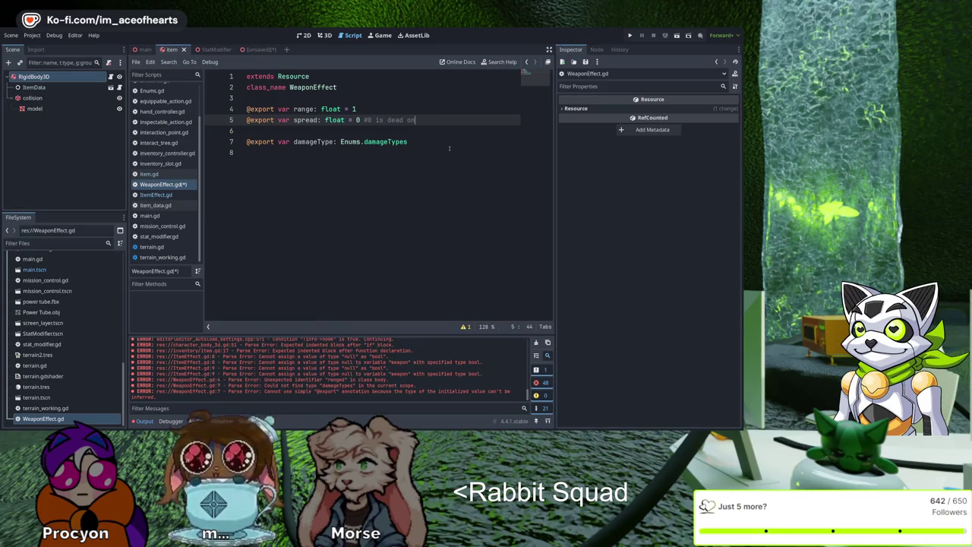
type(" on")
key("Return")
type("@")
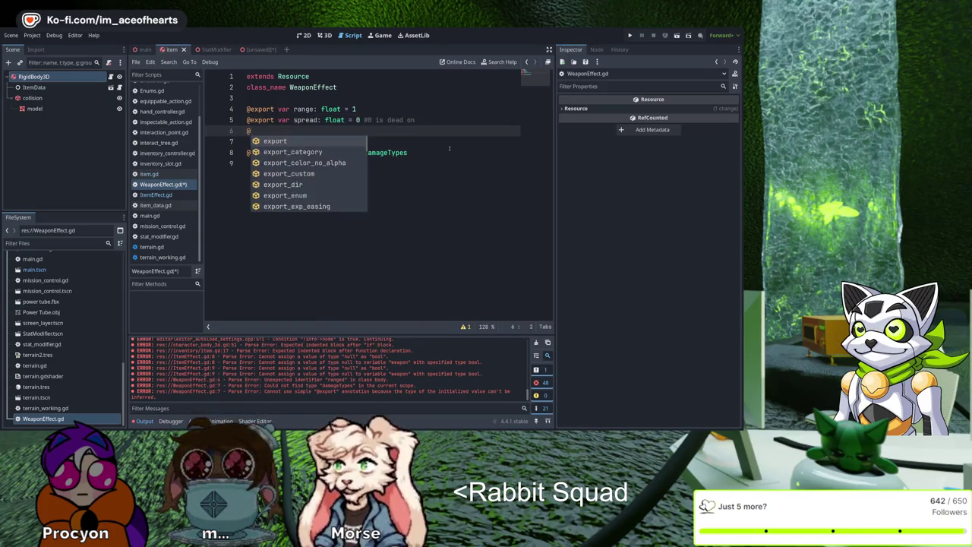
type("export var ")
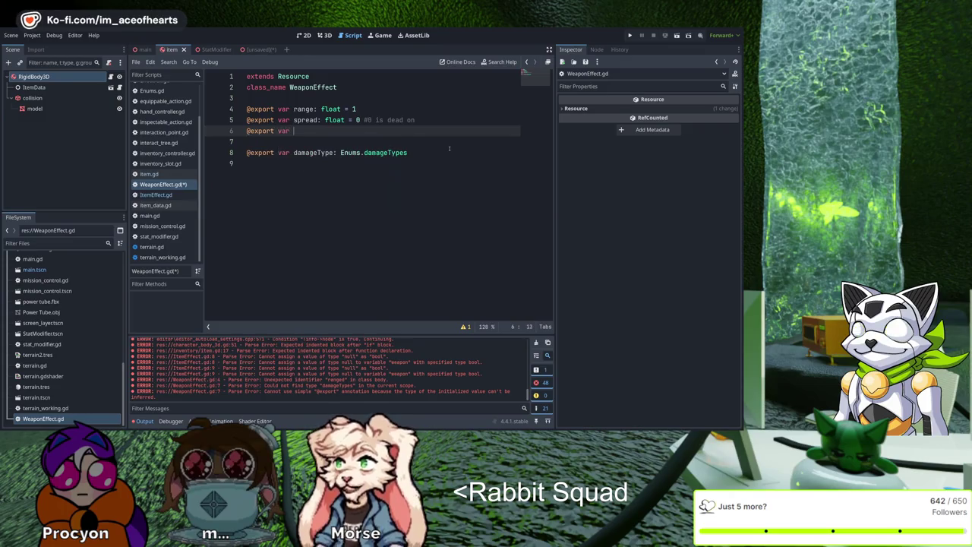
type("pel")
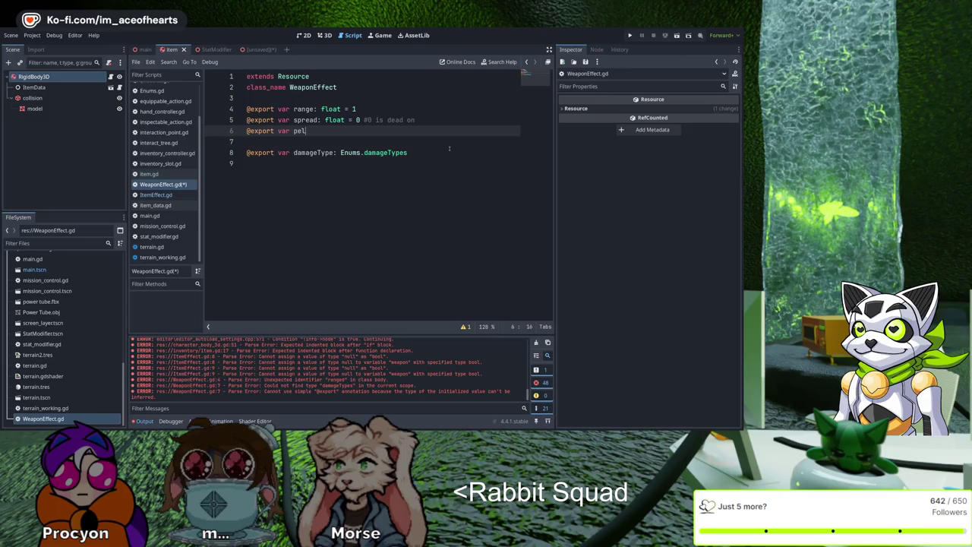
type("lets: ")
type("int:")
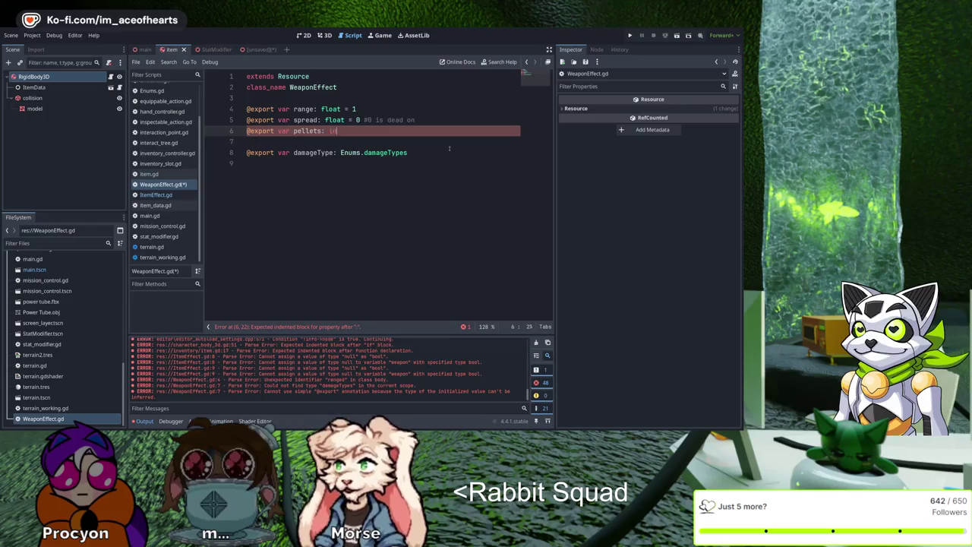
key("BackSpace")
type("= 1")
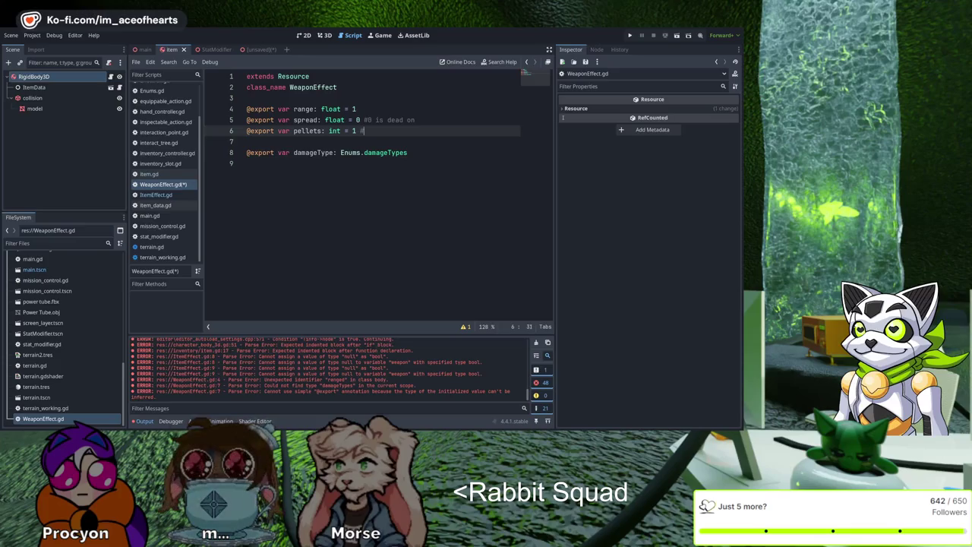
type(" #How many attack")
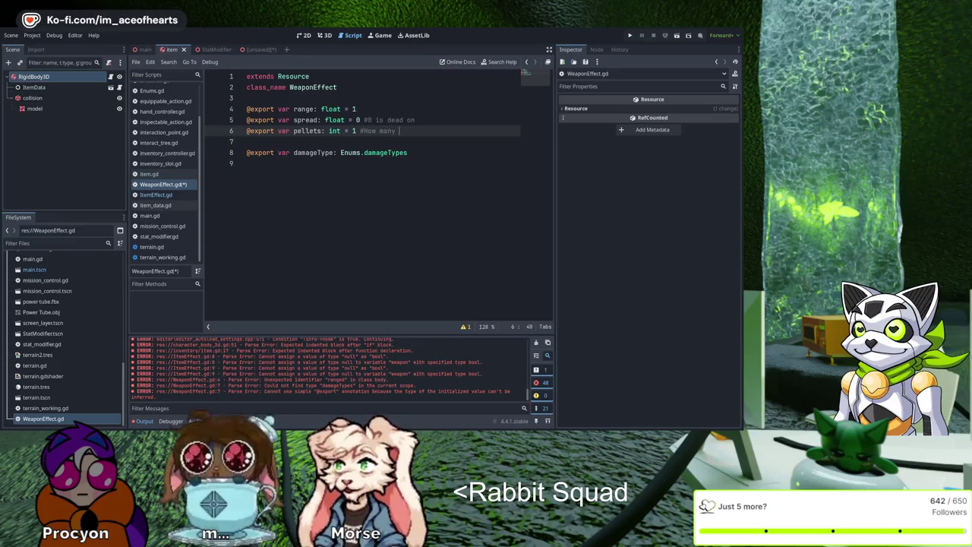
type(" rays are sent")
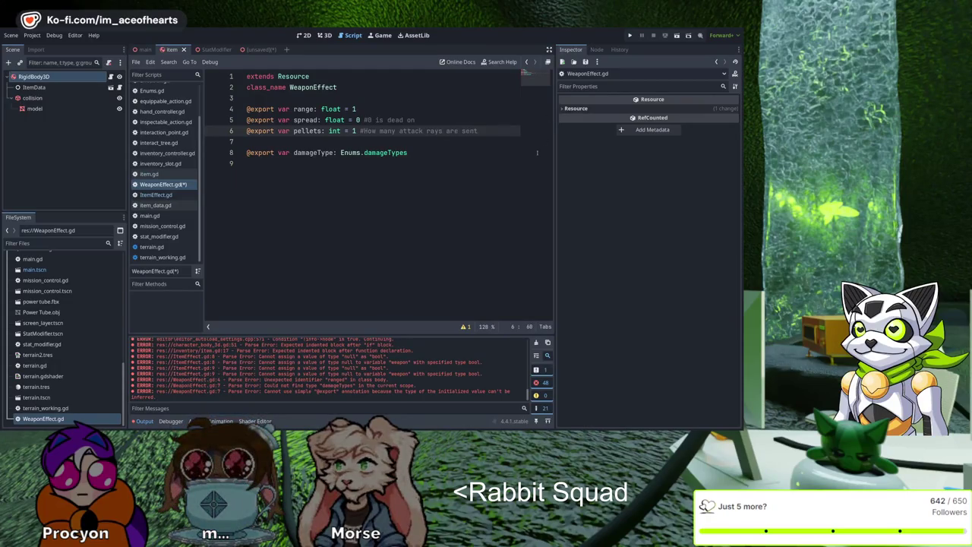
key("Down")
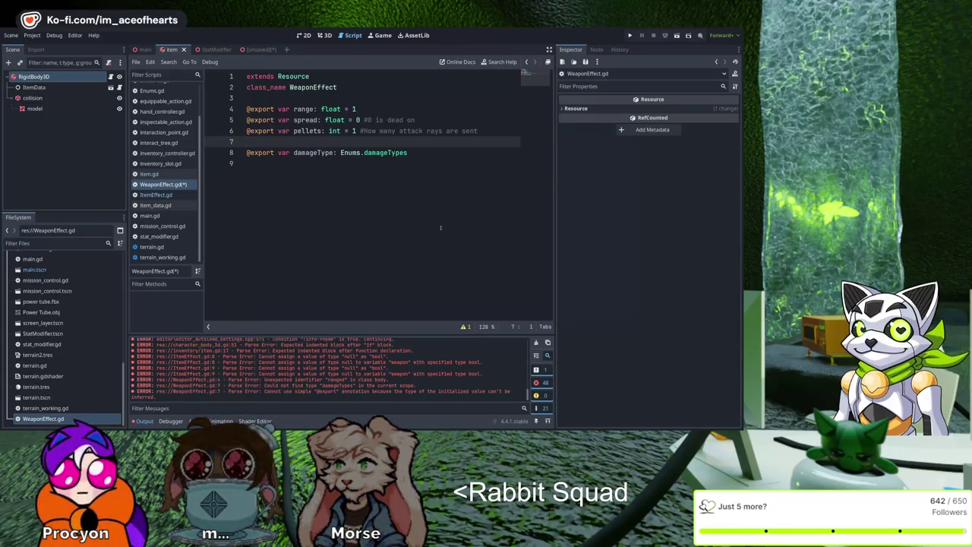
key("Down")
key("Down")
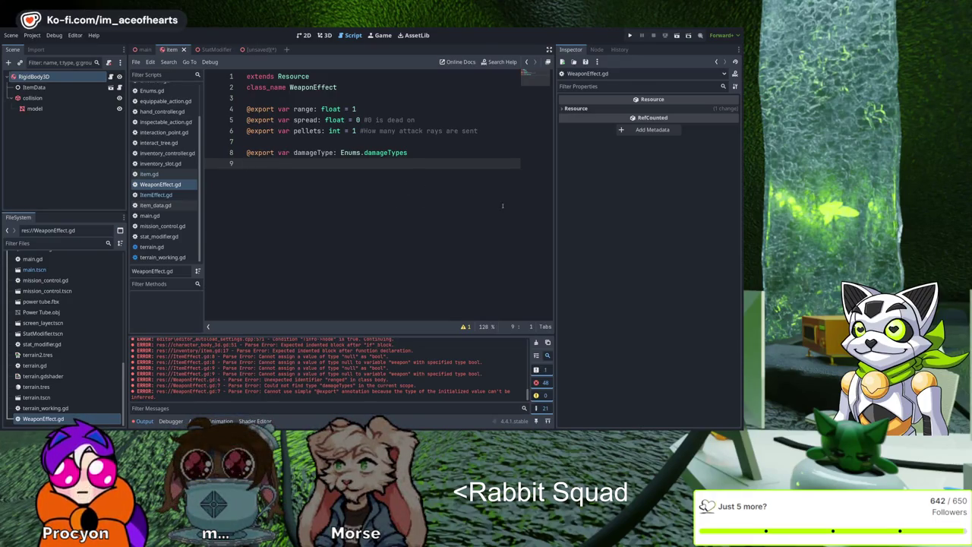
Step: Add a rate export and a buildup float export defaulting to 1, commented 'How many seconds it takes to fire'
key("Up")
key("Up")
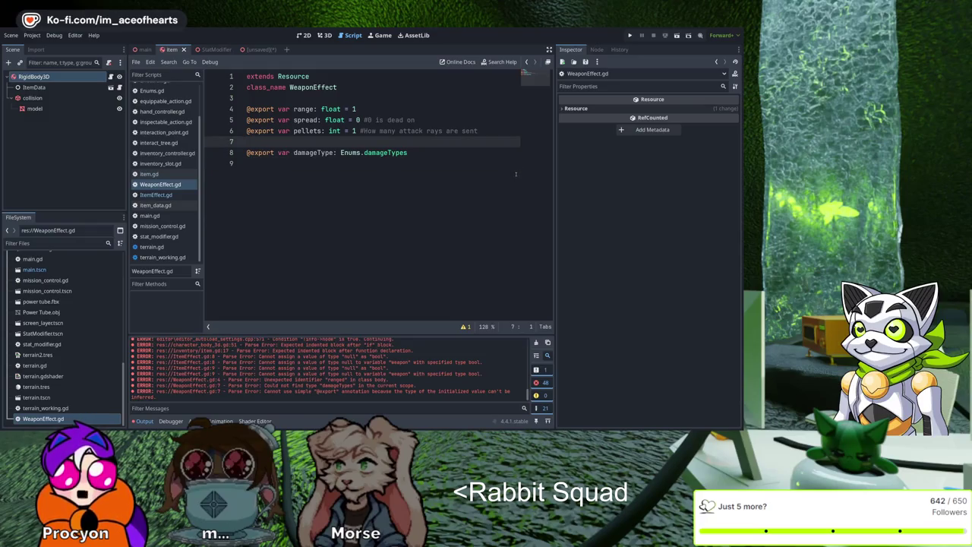
type("@export v")
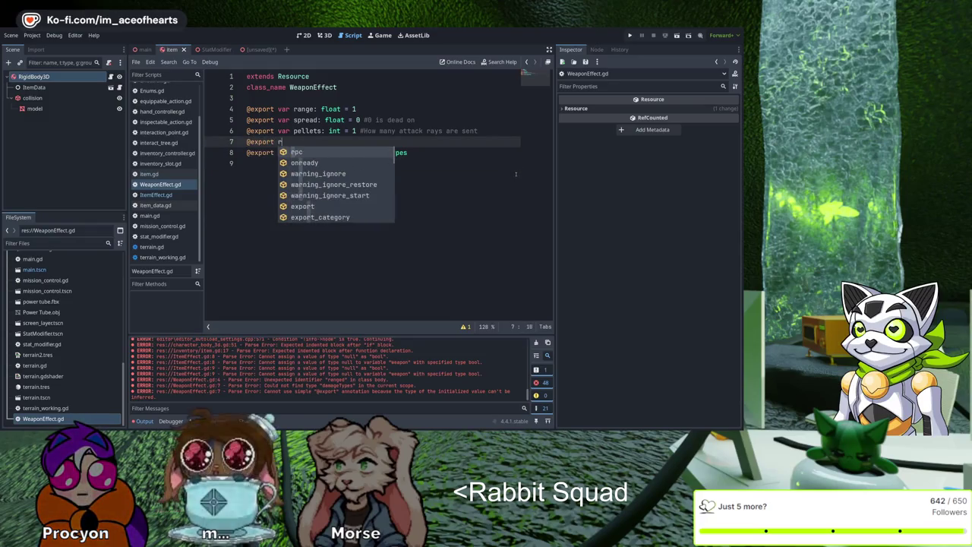
type("ar rate:")
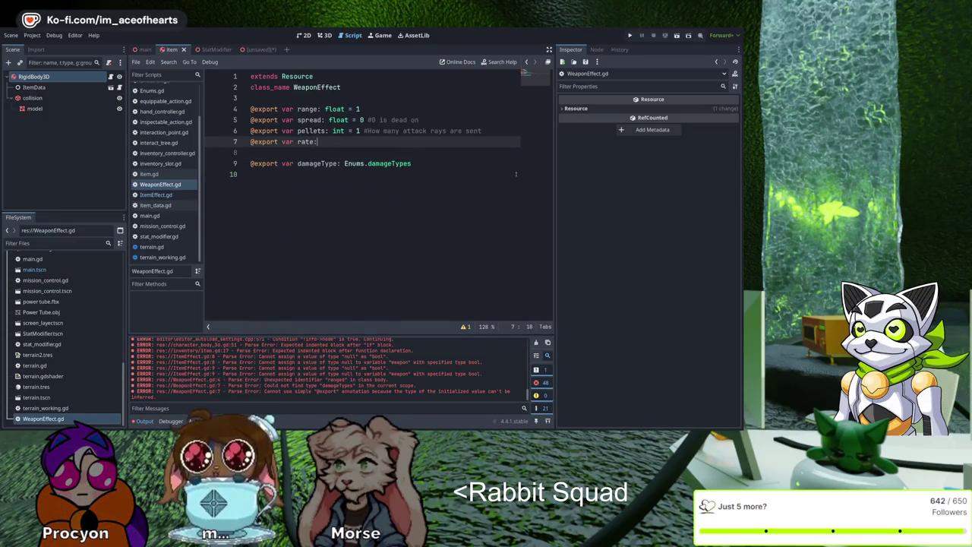
key("Return")
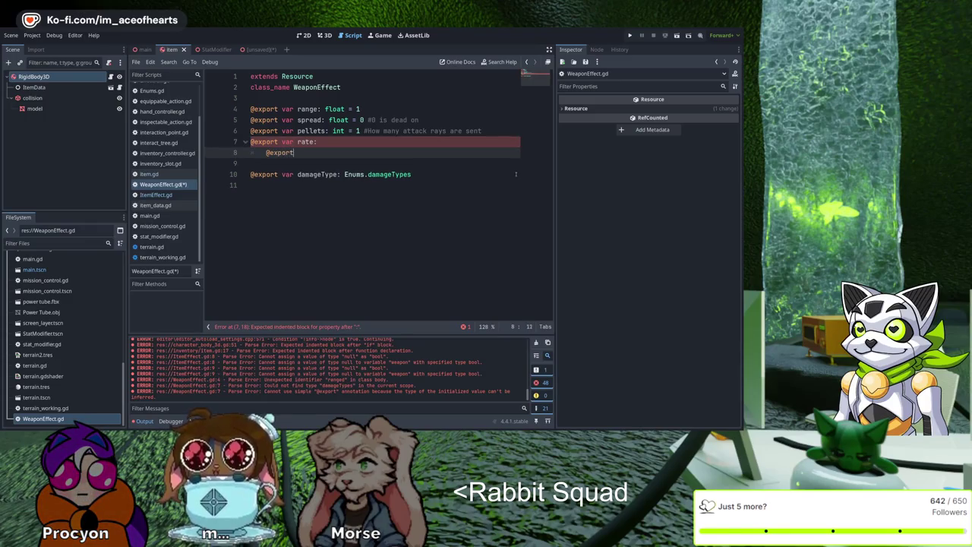
type("var buildup")
key("Home")
key("BackSpace")
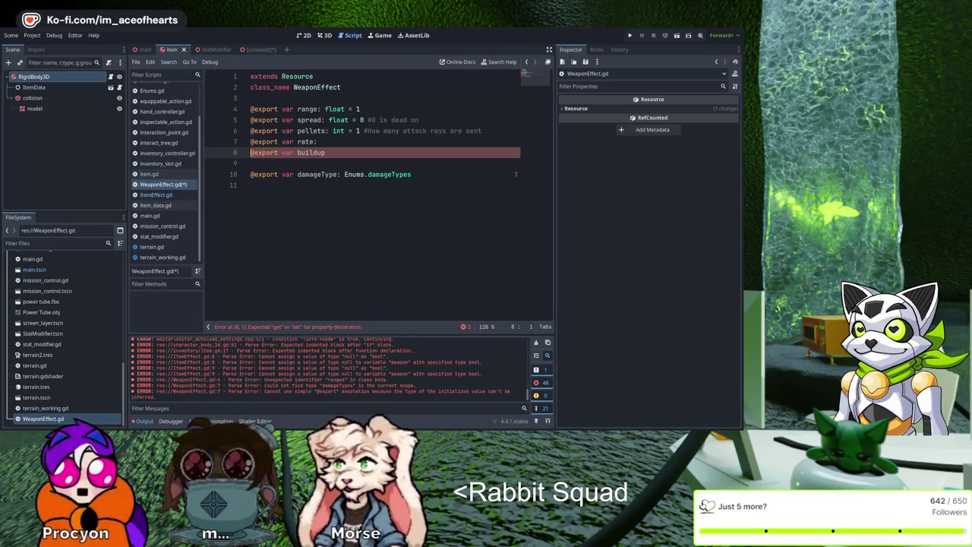
key("End")
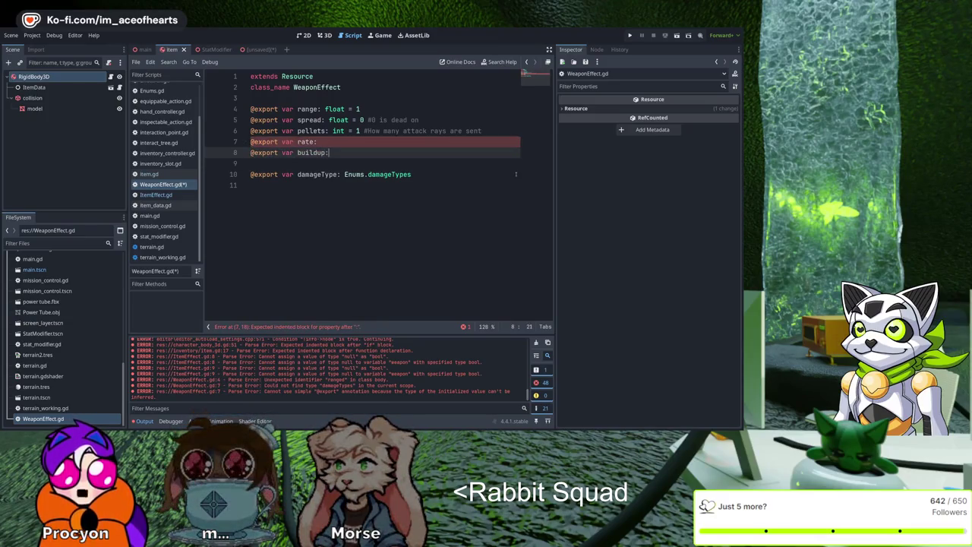
type("float = ")
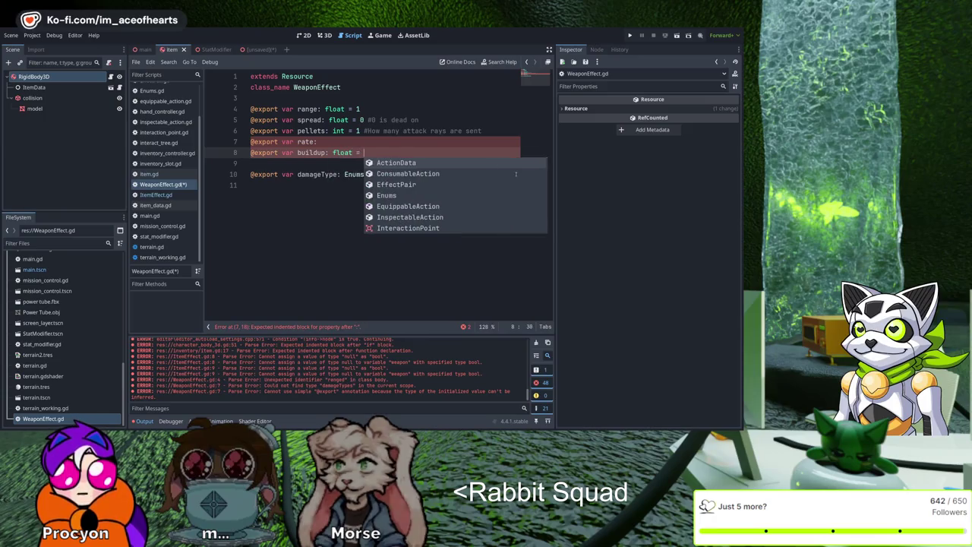
type("1 #")
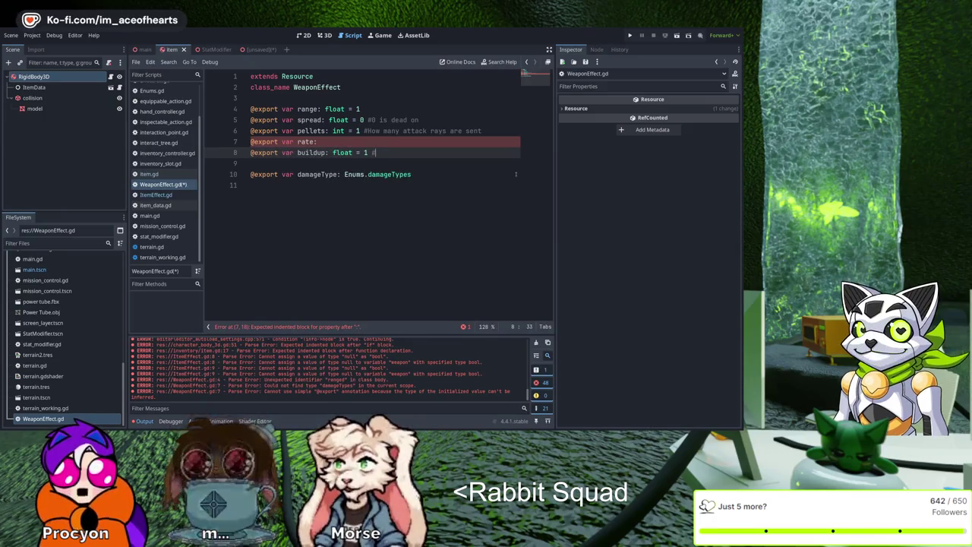
type(" How many seconds it takes to fire")
Step: Add an auto bool export defaulting to false, leave a blank line after it, and save
key("Return")
type("@export var")
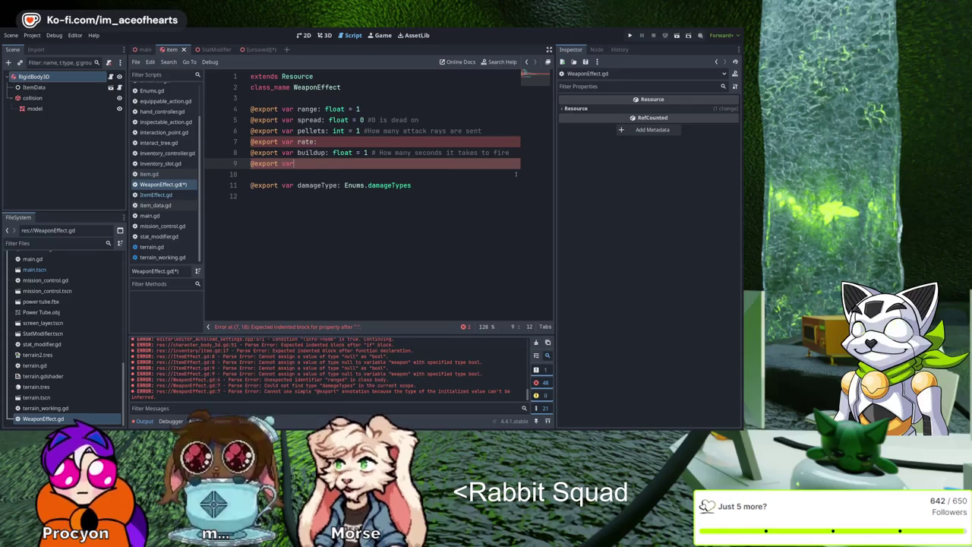
type("aut")
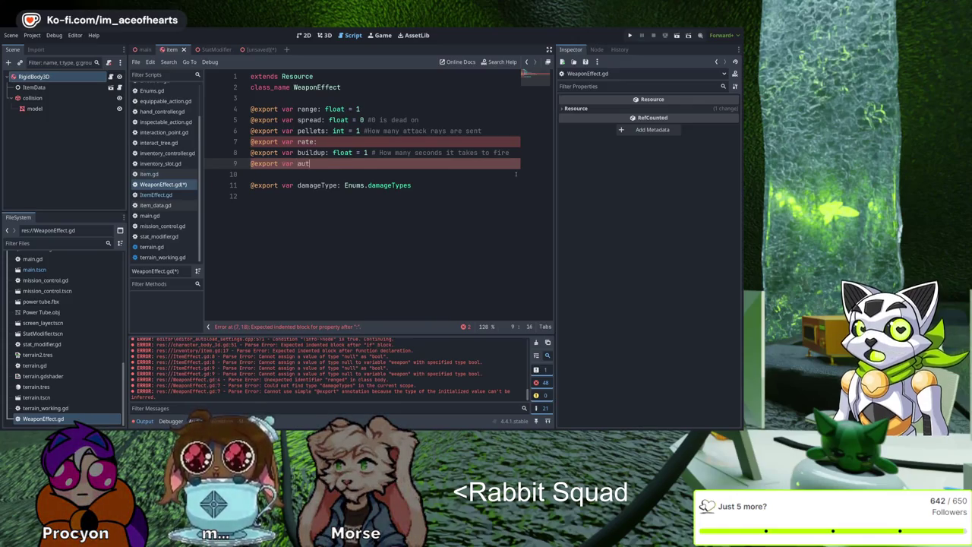
type("o: bool")
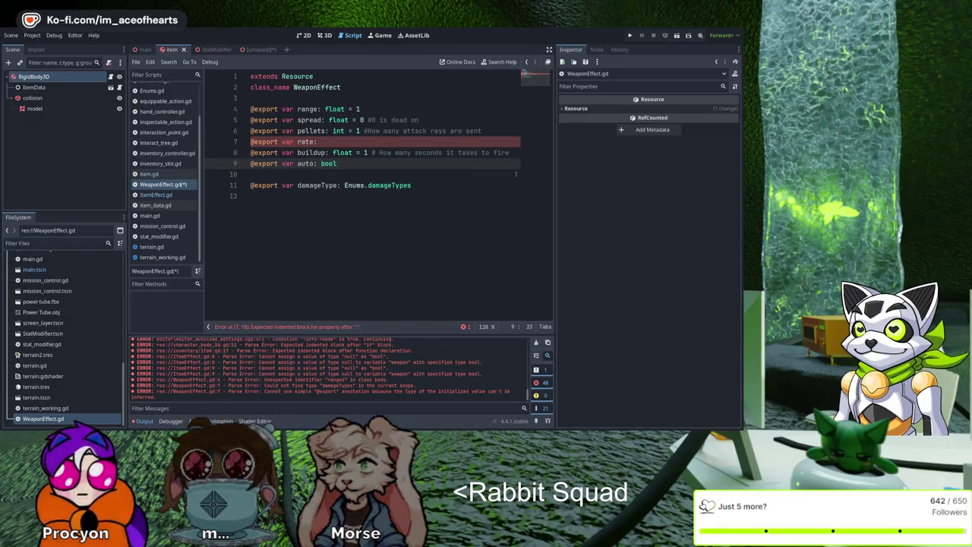
type(" = False")
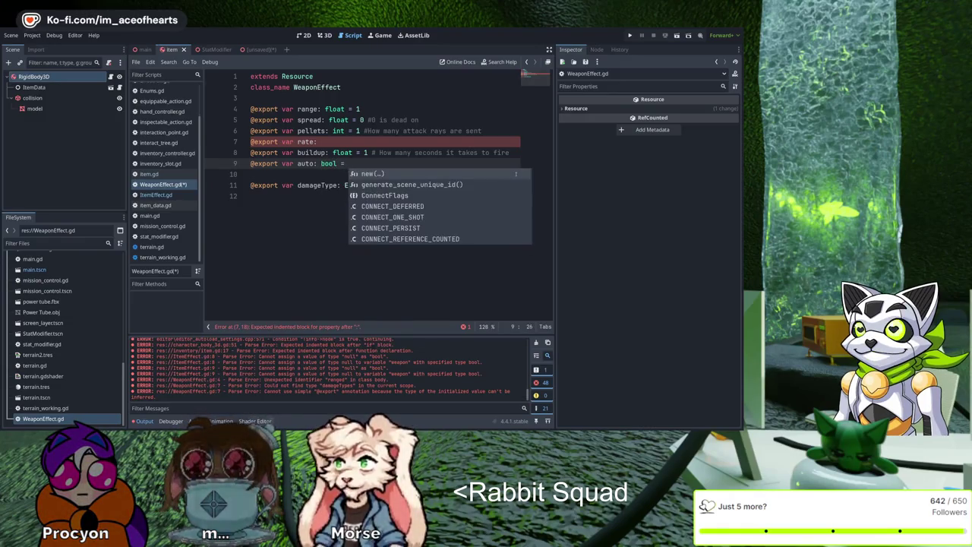
key("BackSpace")
key("BackSpace")
key("BackSpace")
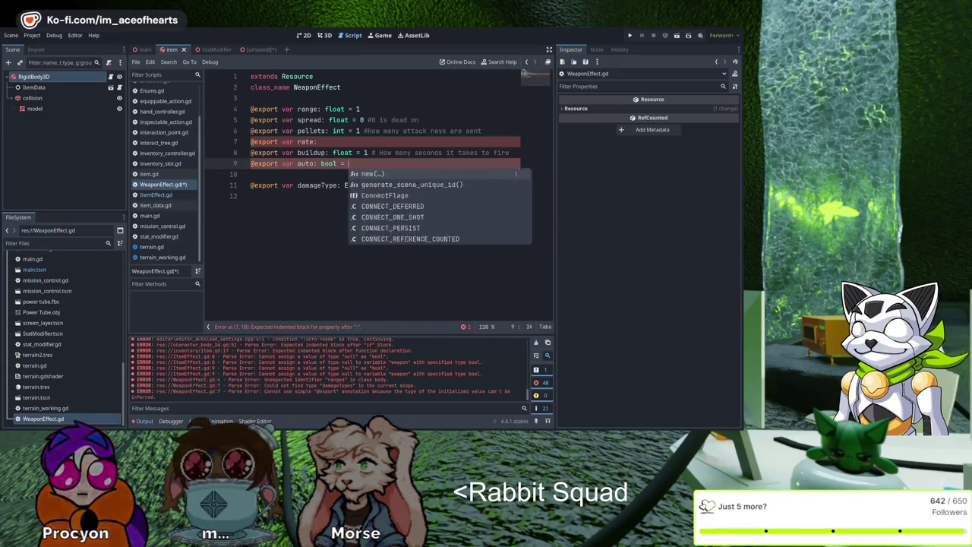
type("false #Continually fires")
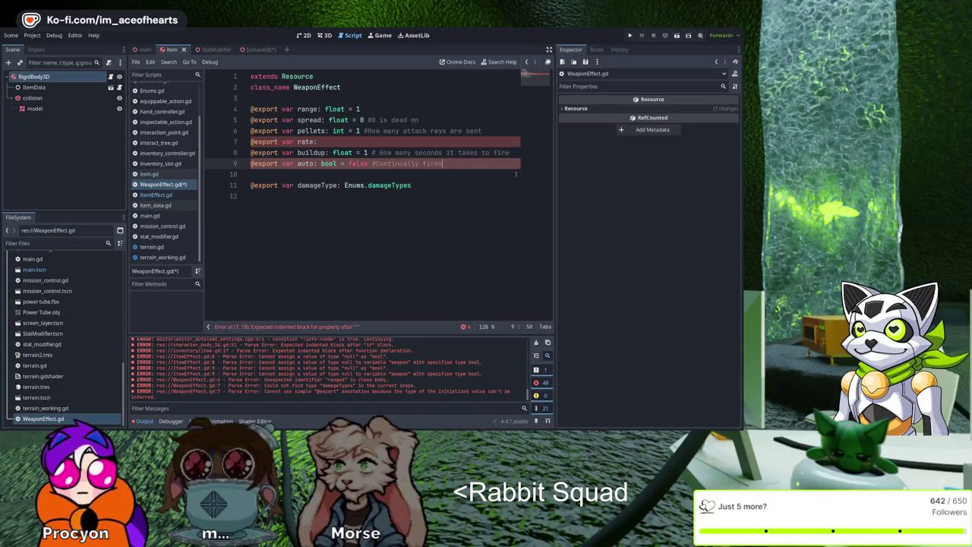
key("Return")
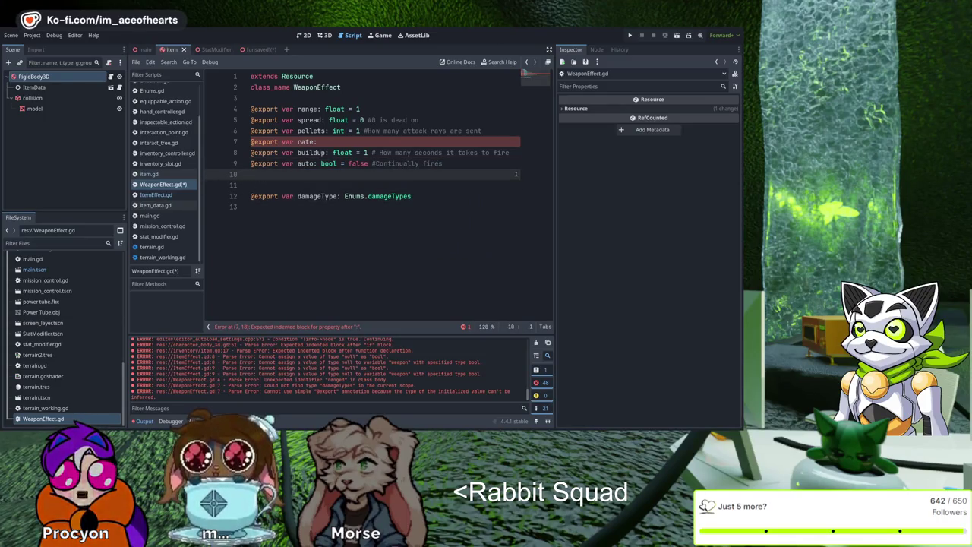
key("ctrl+s")
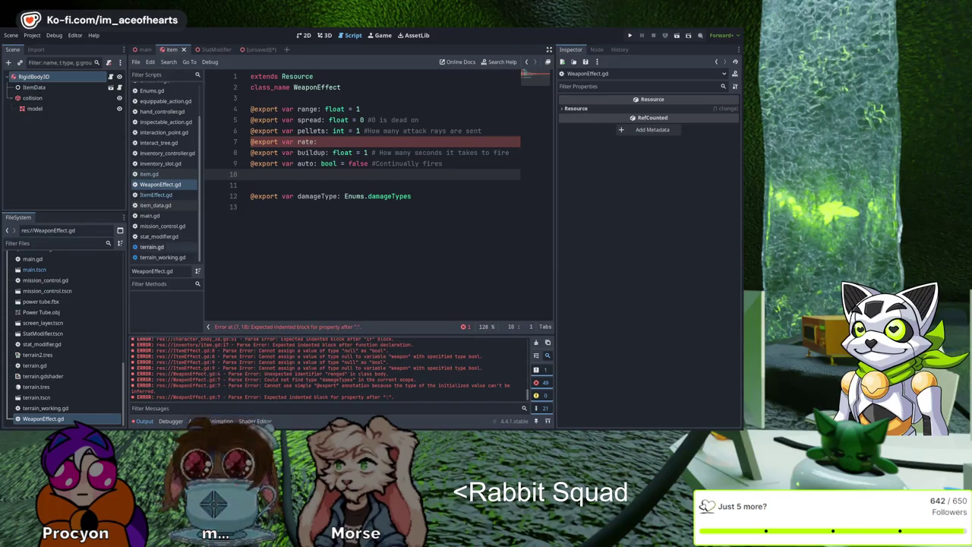
left_click(435, 142)
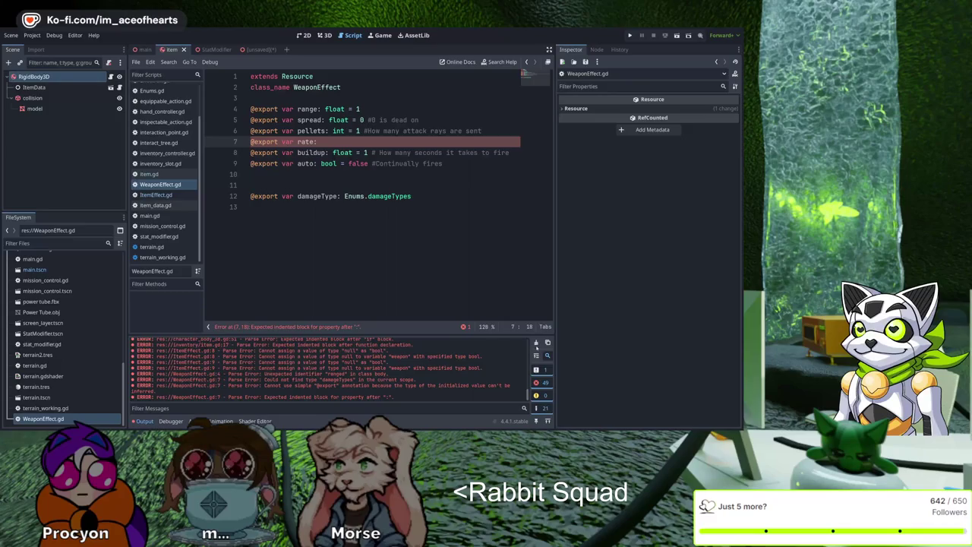
left_click(156, 195)
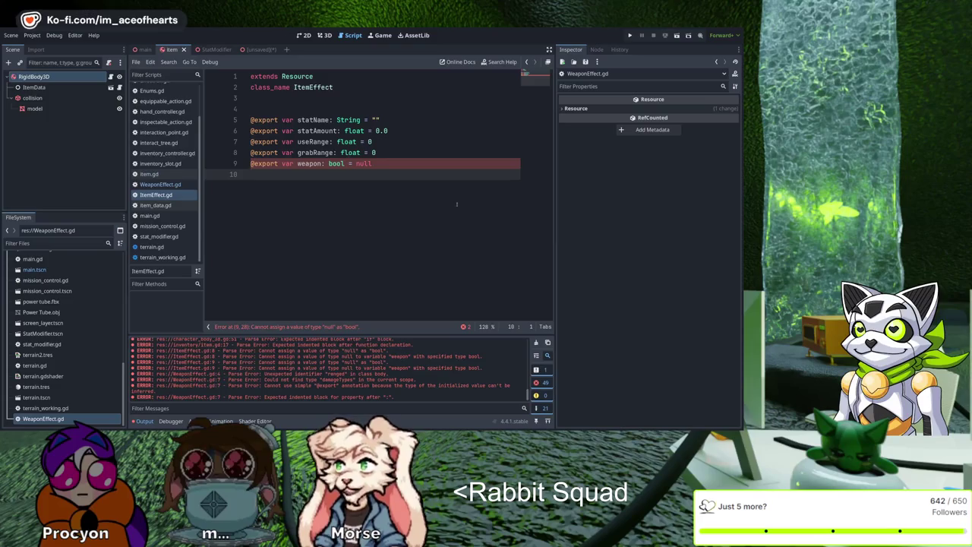
Step: Change ItemEffect.gd's weapon default from null to false, save, and go back to WeaponEffect.gd
double_click(363, 163)
key("BackSpace")
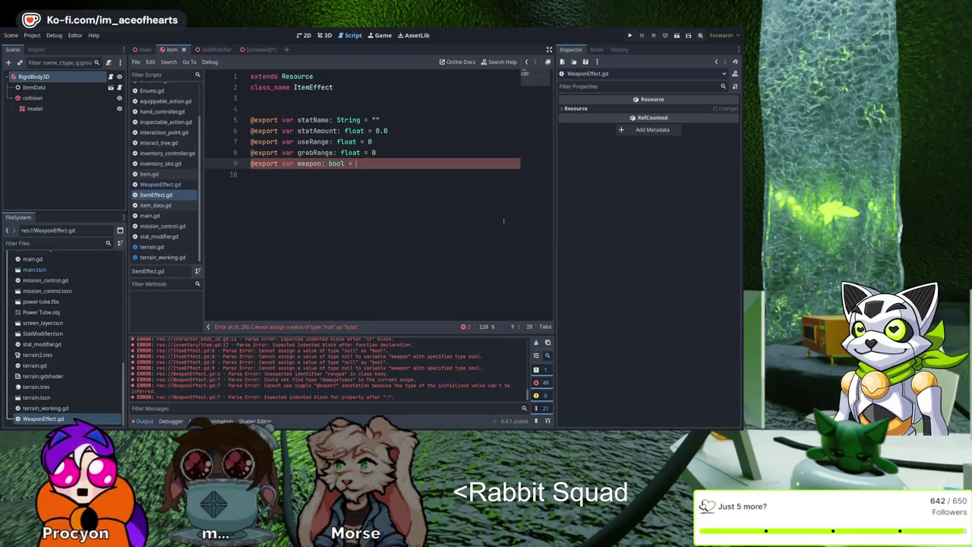
type("false")
key("ctrl+s")
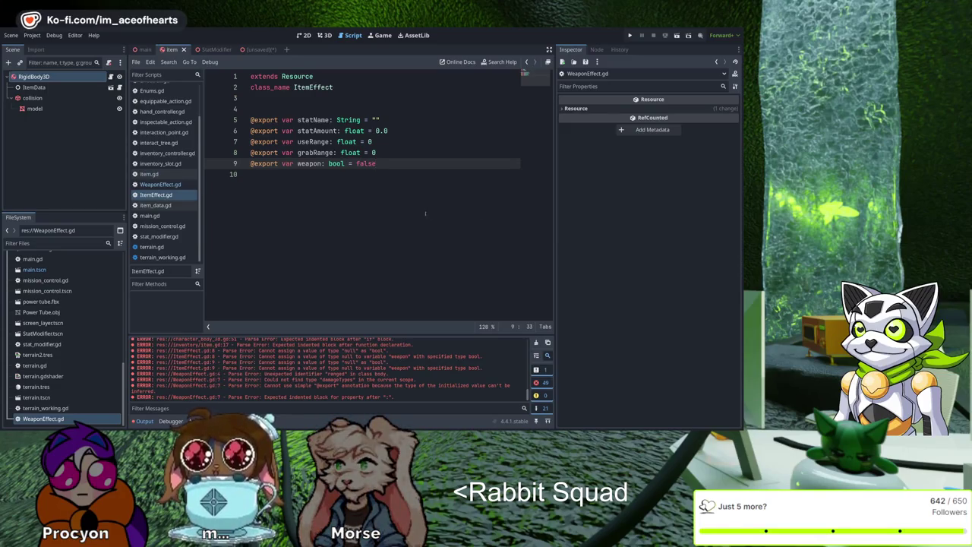
key("alt+Left")
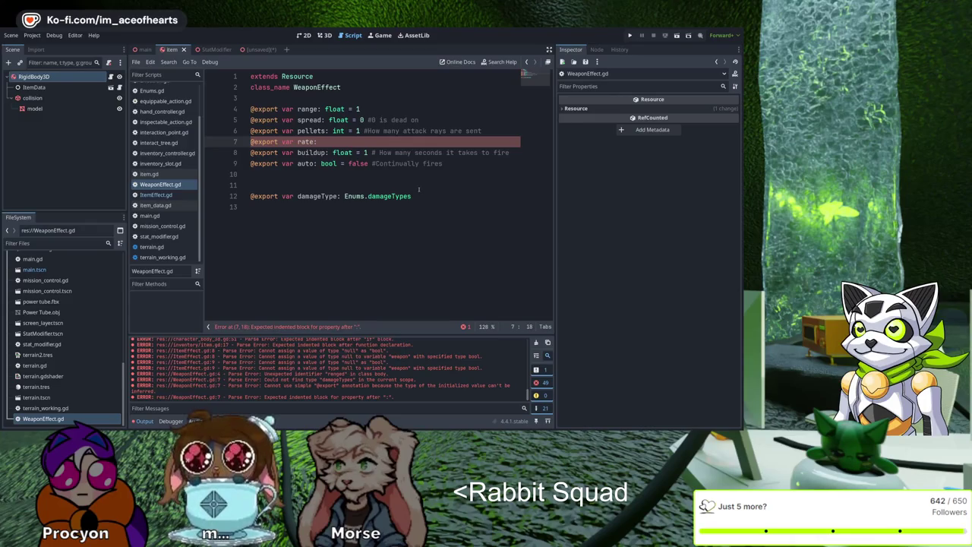
Step: Type rate as float defaulting to 1, commented 'How long between attacks after chargeup'
type(" float = 1")
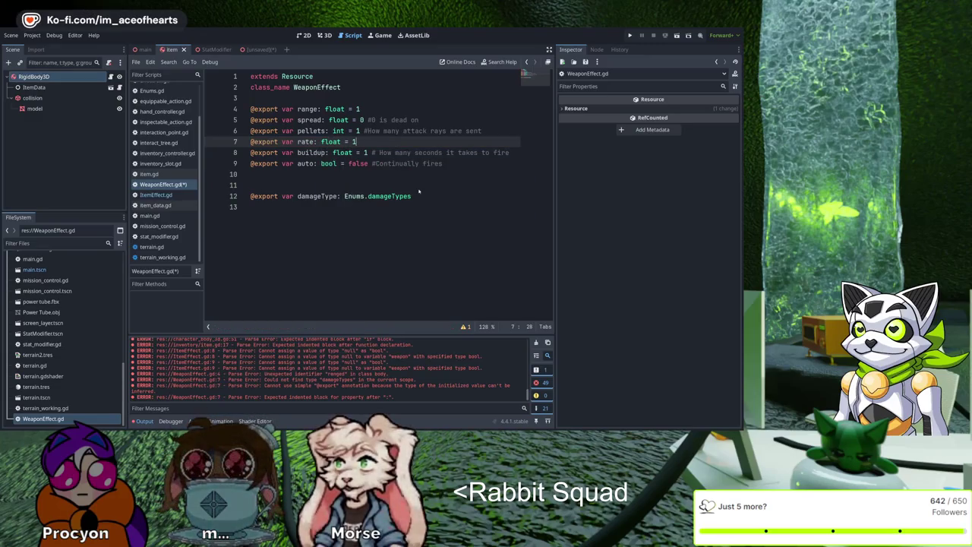
type(" #How long")
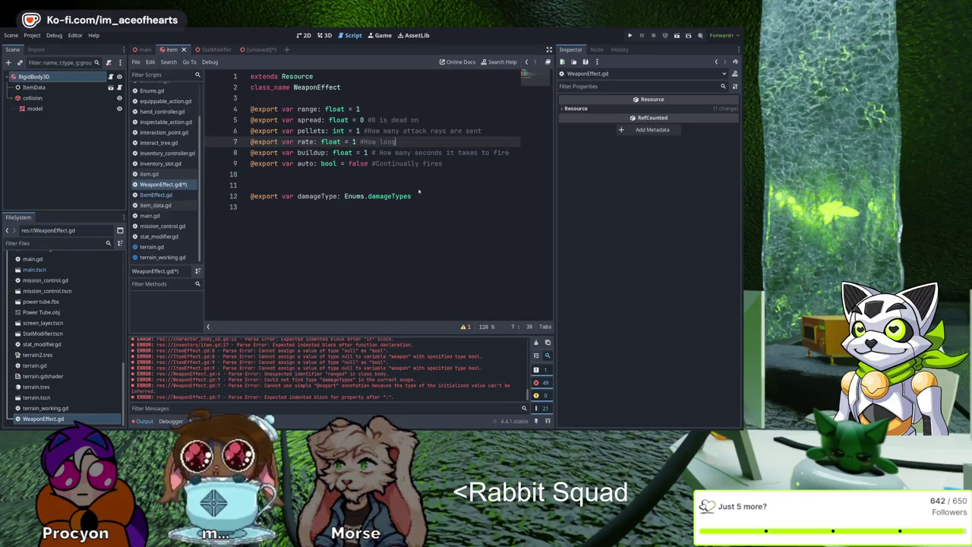
type(" between attac")
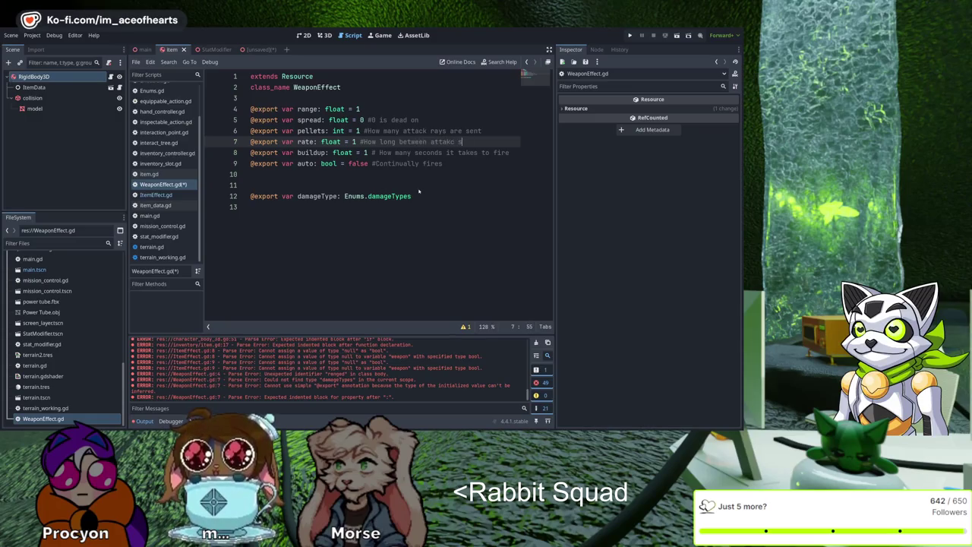
type("ks after char")
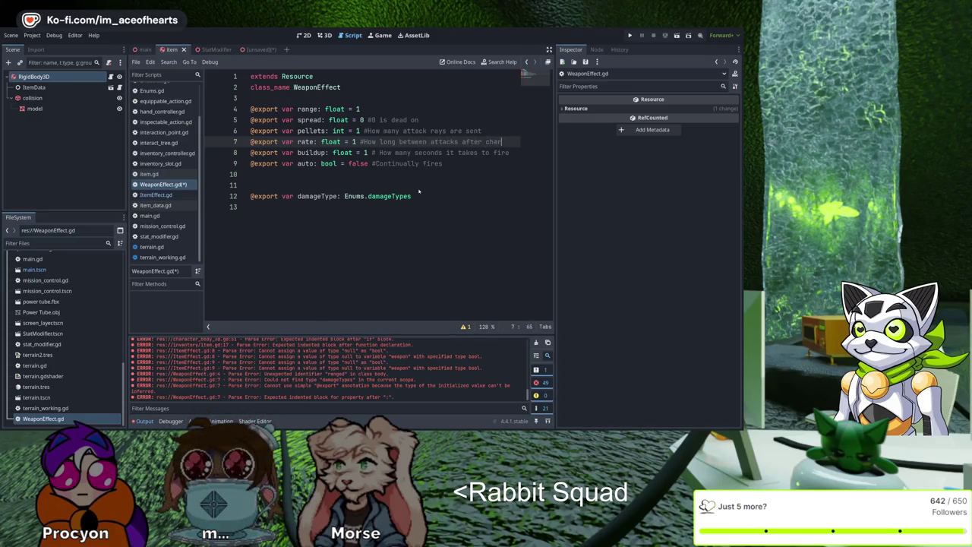
type("geup")
key("Down")
key("Down")
key("Down")
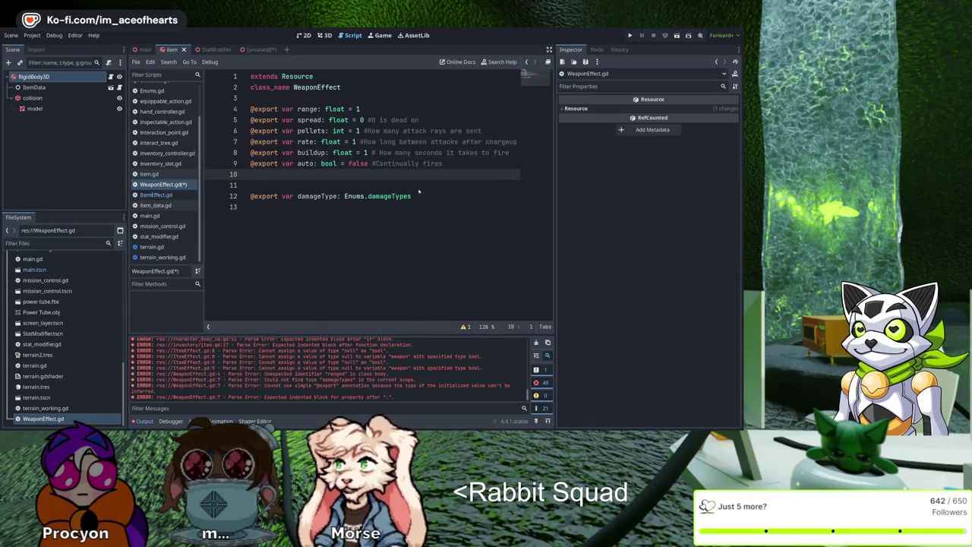
Step: Add a burst int export of 1 commented 'How many attacks must be sent', save, and begin a comment on the range line
type("@")
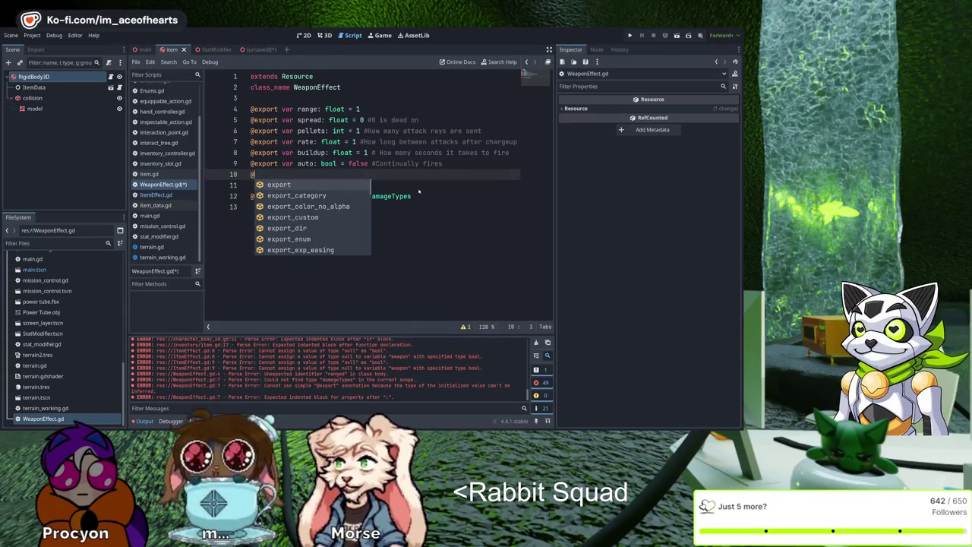
type("export var ")
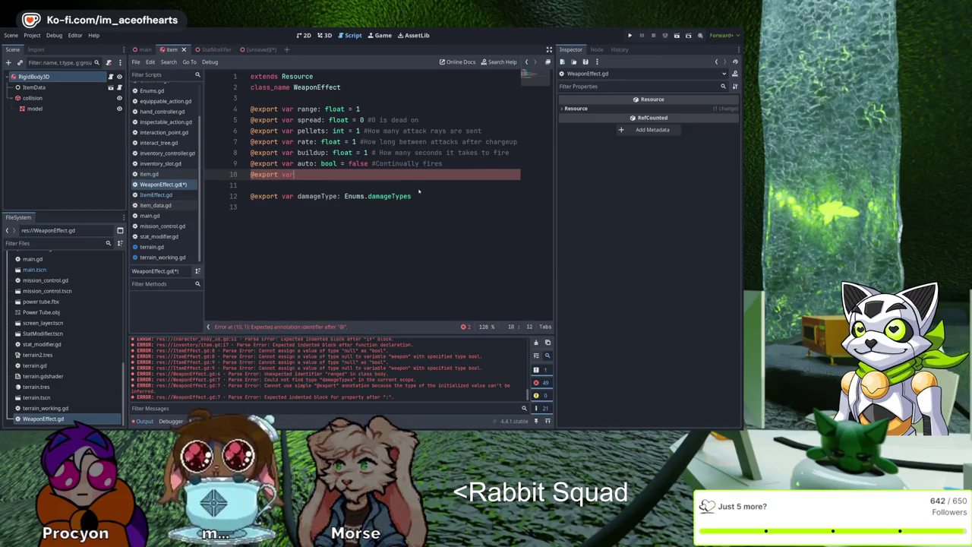
type("minimuim")
key("BackSpace")
key("BackSpace")
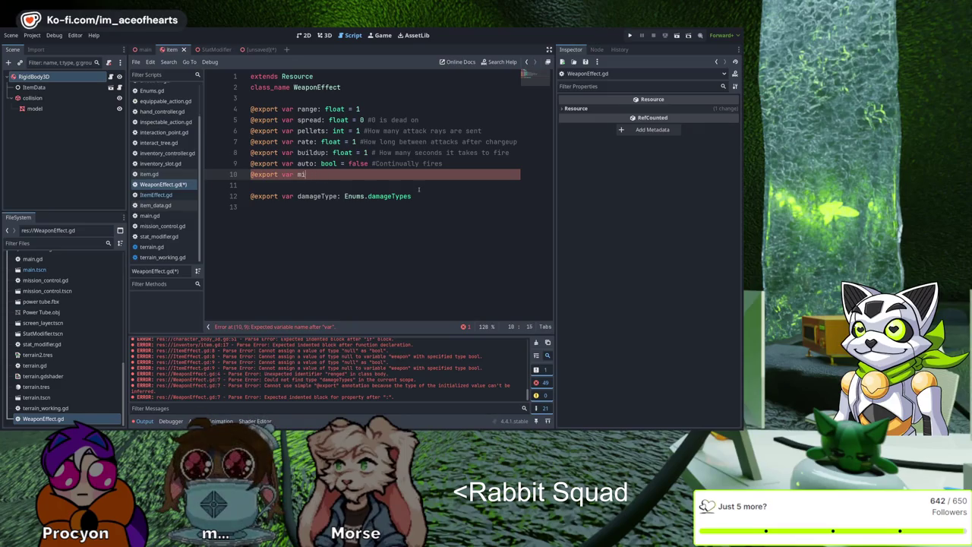
key("BackSpace")
key("BackSpace")
type("burst:")
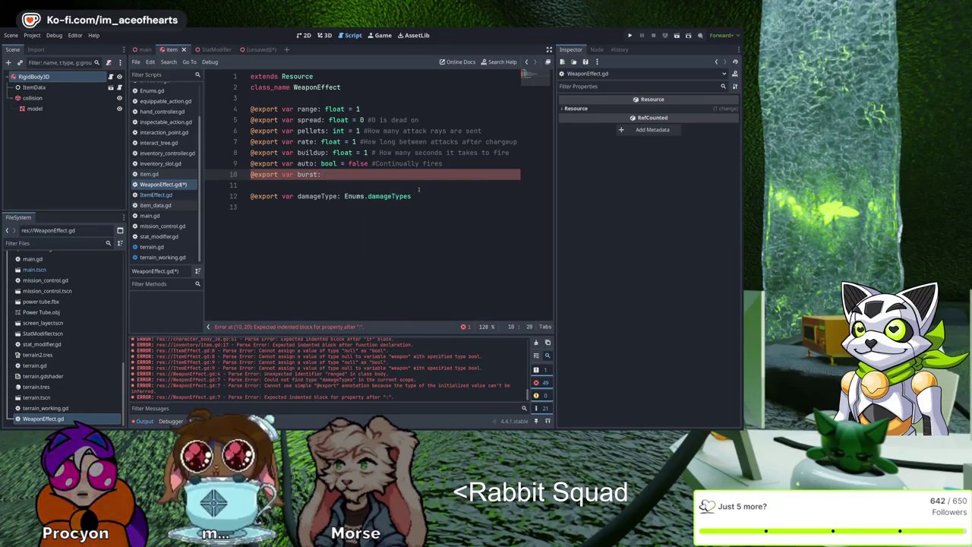
type(" int = ")
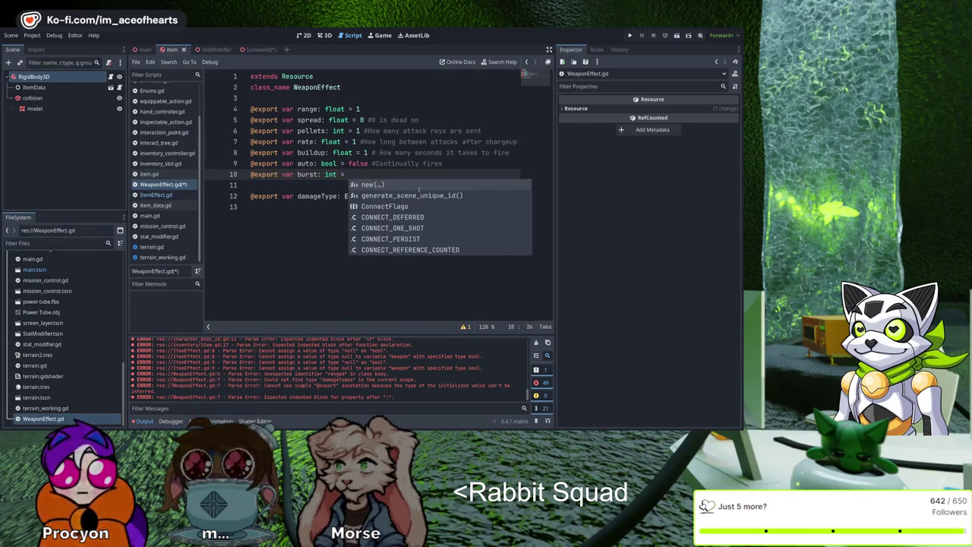
type("1 #How man")
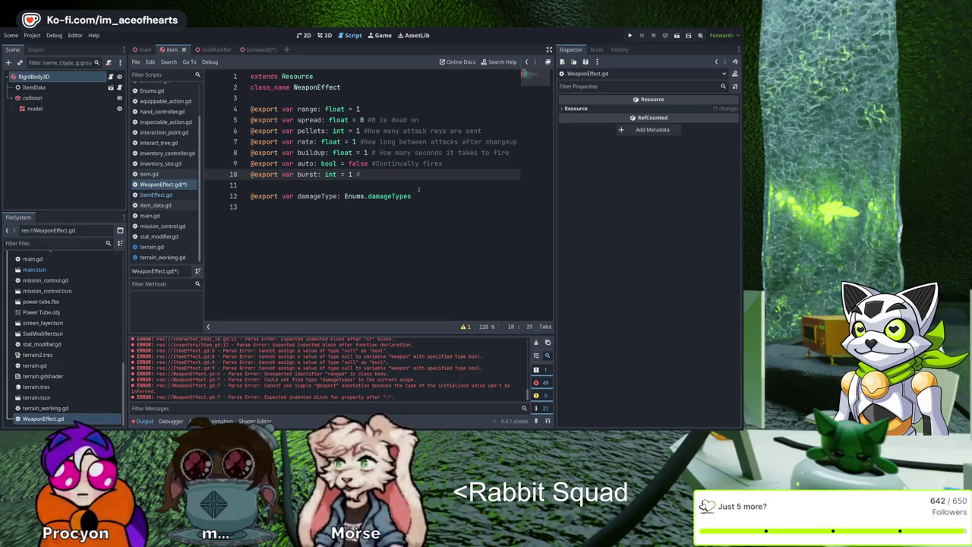
key("BackSpace")
type("y attacks must be se")
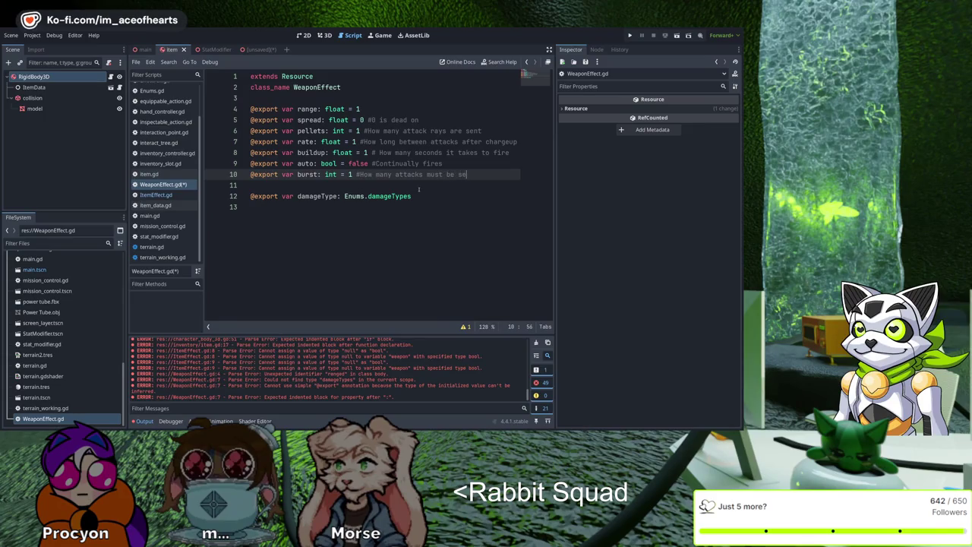
key("ctrl+s")
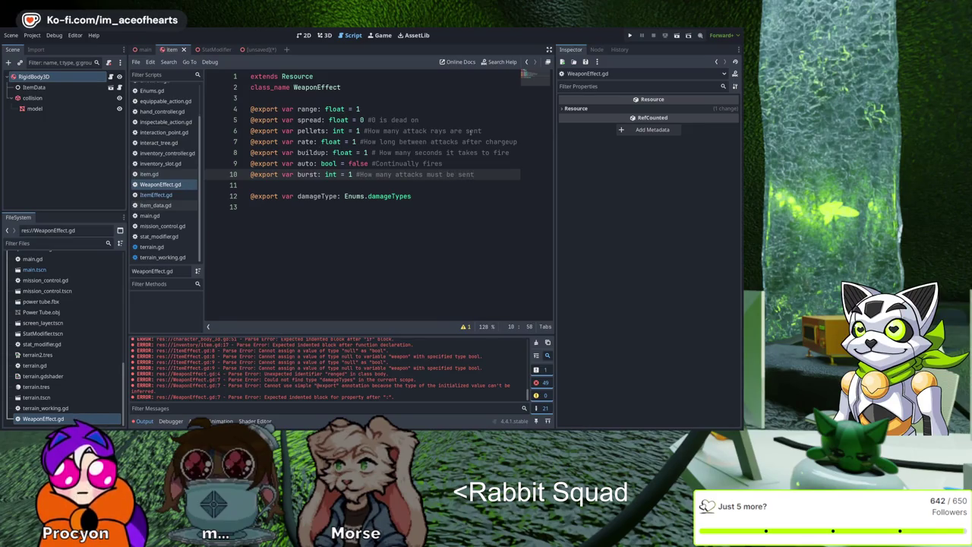
left_click(470, 109)
type("#")
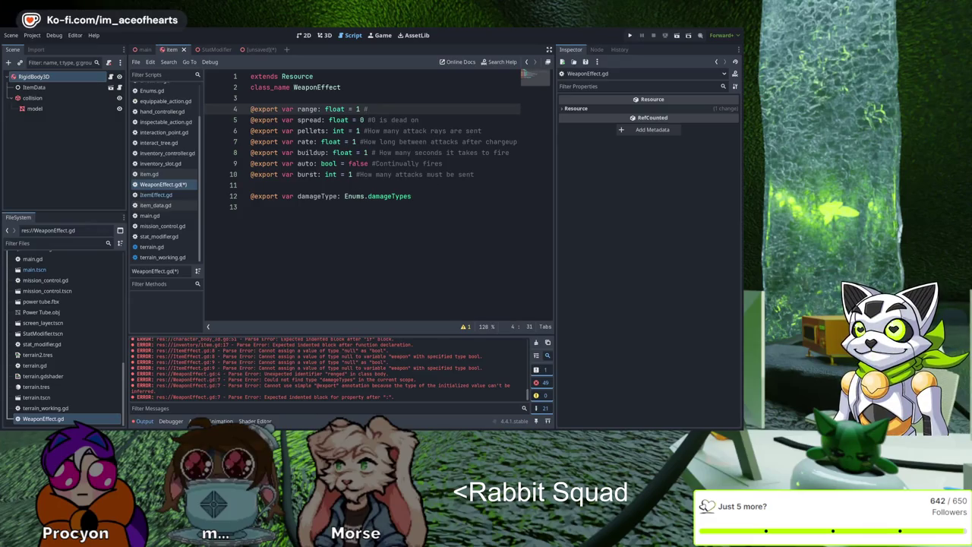
Step: Switch to Blender and show the crate model in Front Orthographic view
key("alt+Tab")
key("KP_1")
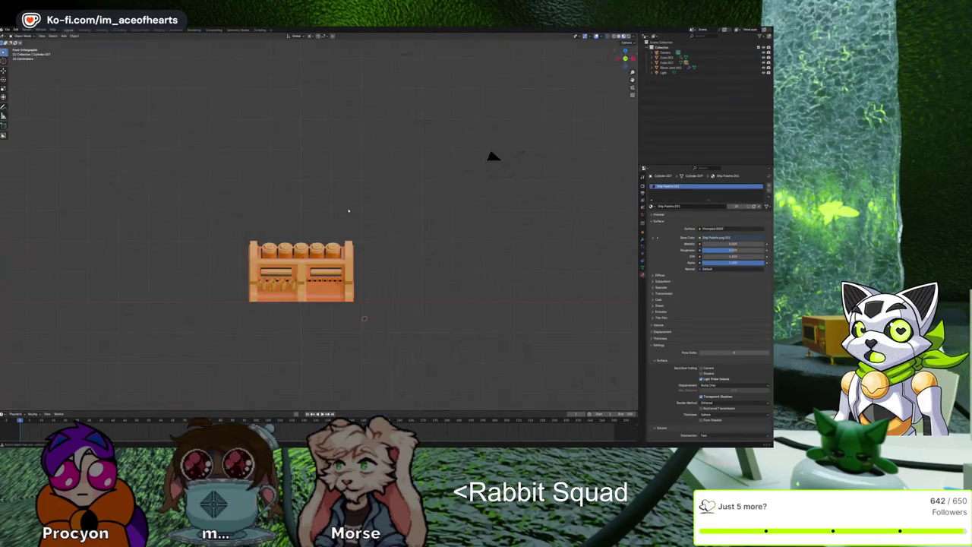
Step: Add a new Text object to the Blender scene by searching 'text' in the Add menu
scroll(348, 211, "down", 3)
scroll(348, 220, "right", 10)
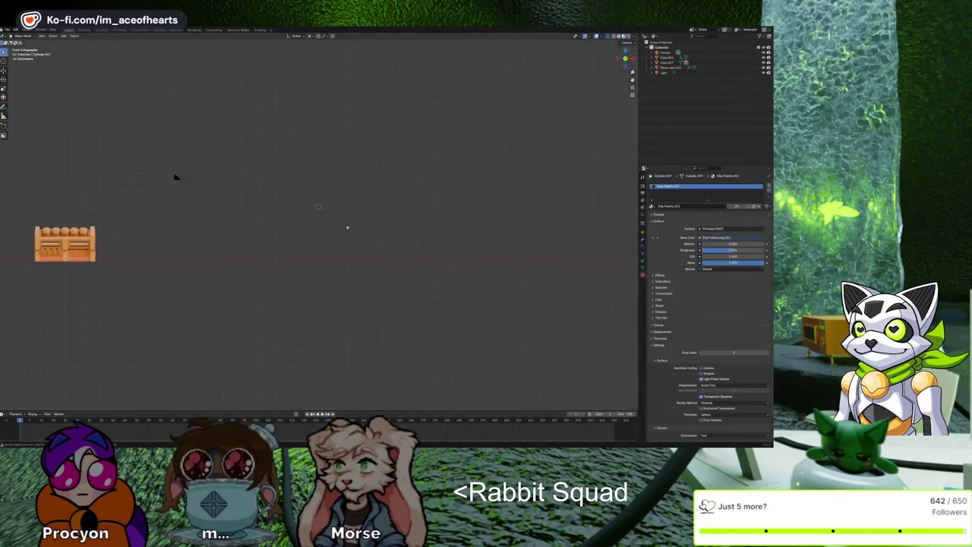
scroll(347, 226, "up", 3)
key("shift+a")
key("Escape")
key("shift+a")
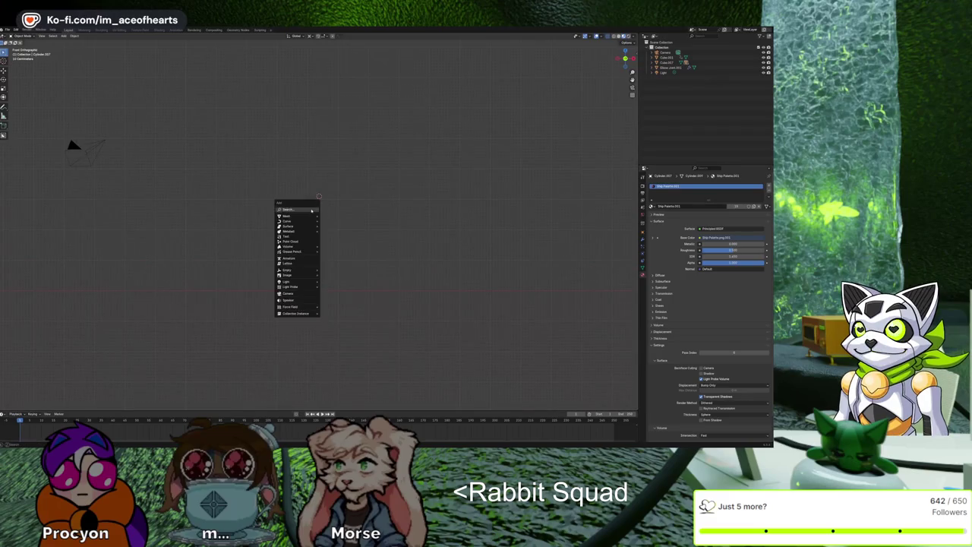
left_click(311, 210)
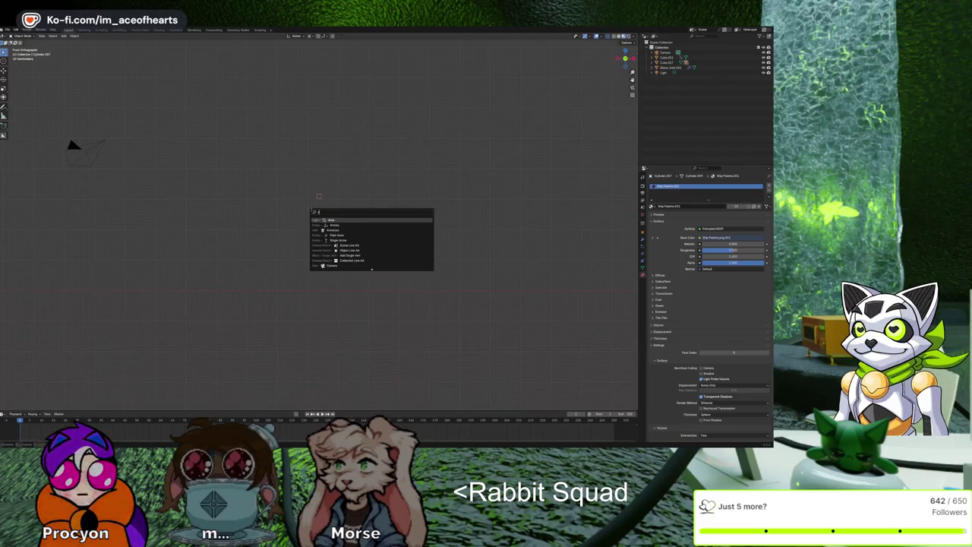
key("Escape")
key("shift+a")
left_click(302, 208)
type("text")
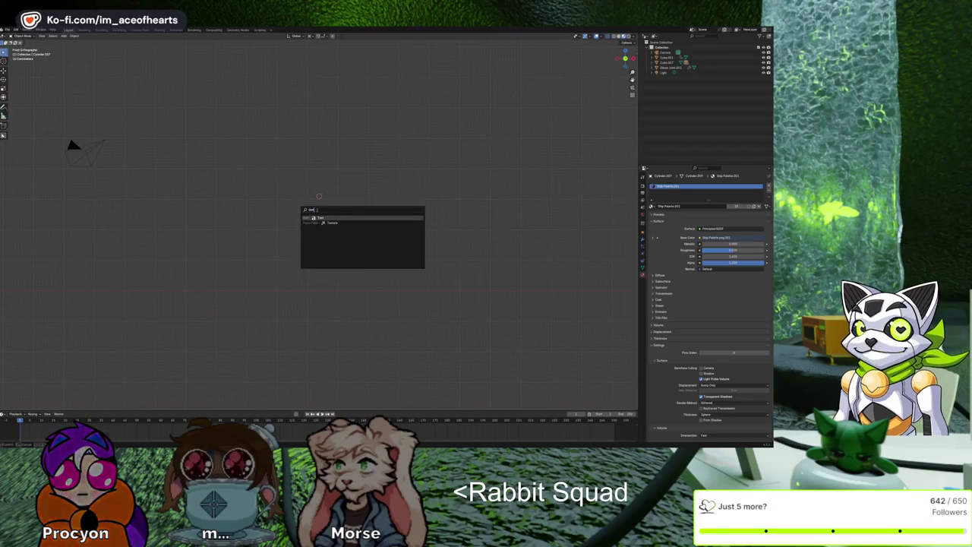
key("Return")
key("Tab")
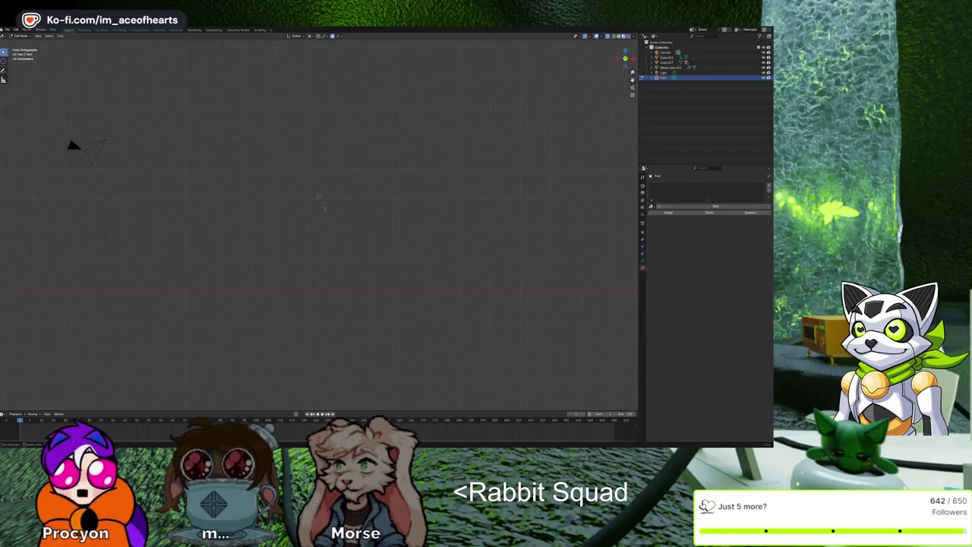
Step: Replace the default text content with the letter A
key("Tab")
key("Tab")
type(".7")
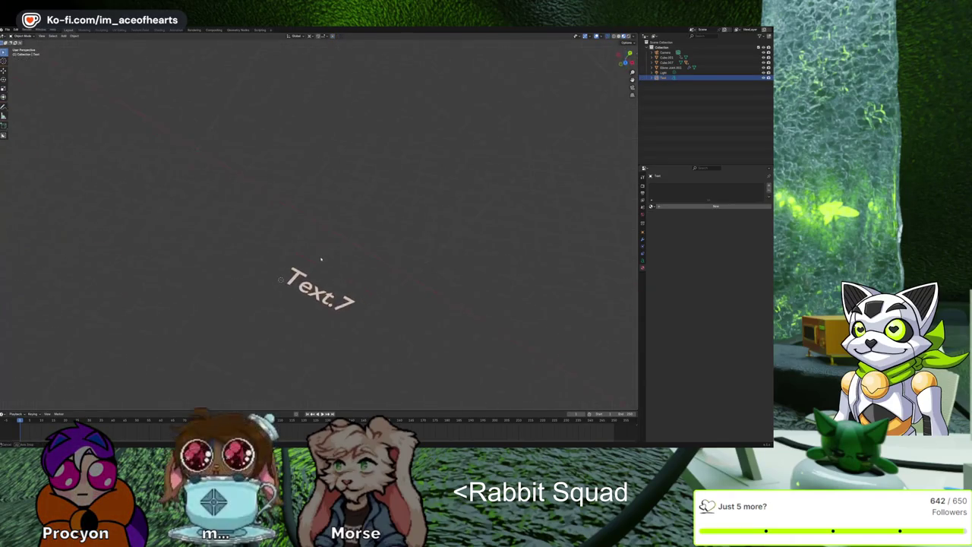
key("BackSpace")
key("BackSpace")
key("BackSpace")
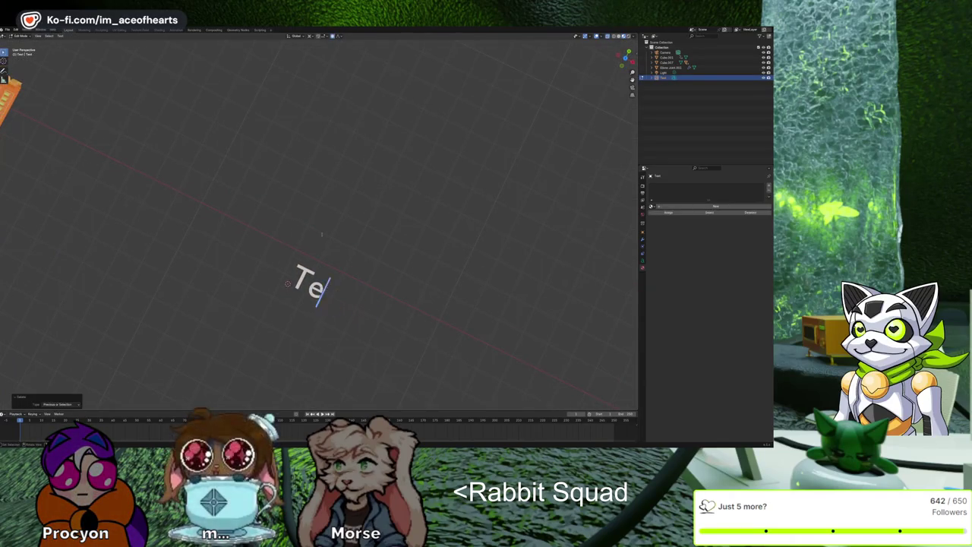
type("A")
key("Tab")
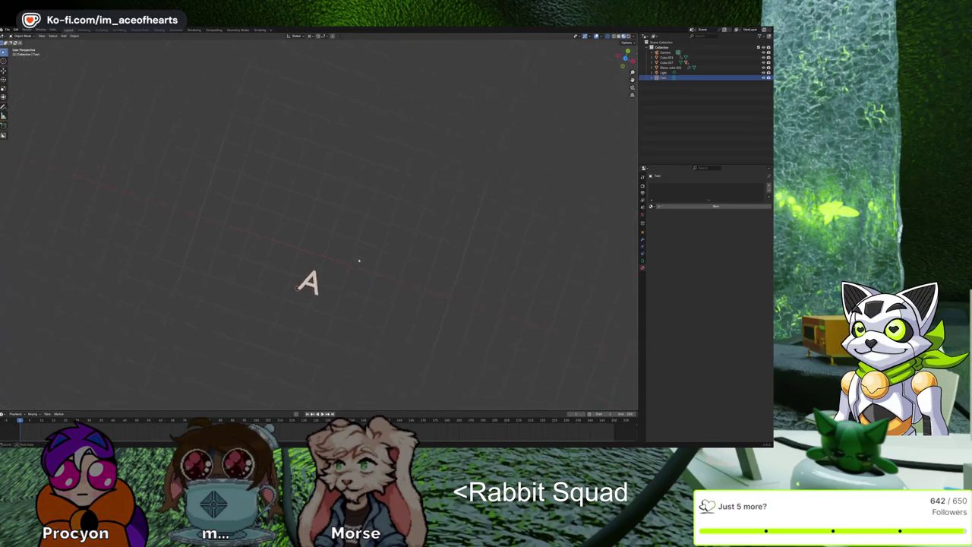
Step: Rotate the A about the X axis so it stands upright
key("r")
key("x")
key("x")
key("x")
key("z")
key("z")
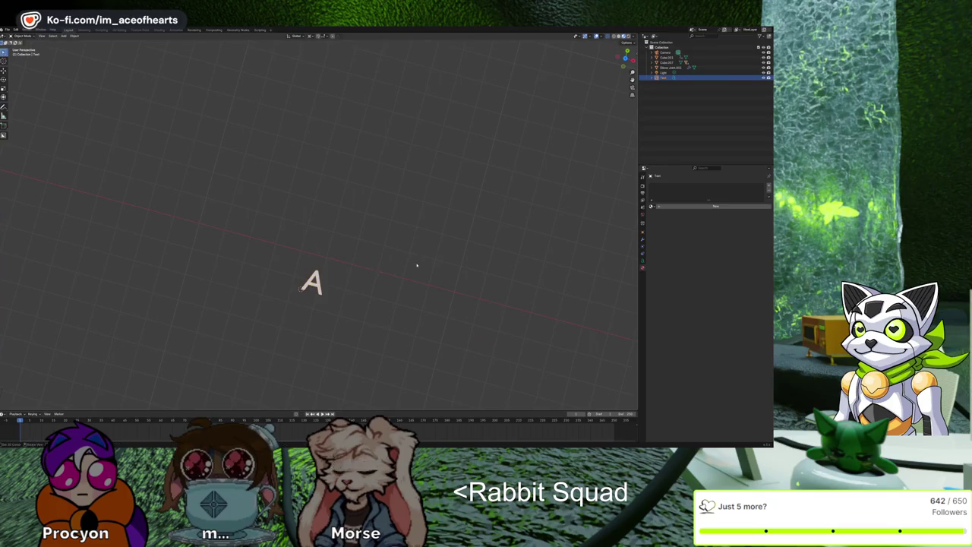
key("x")
left_click(416, 264)
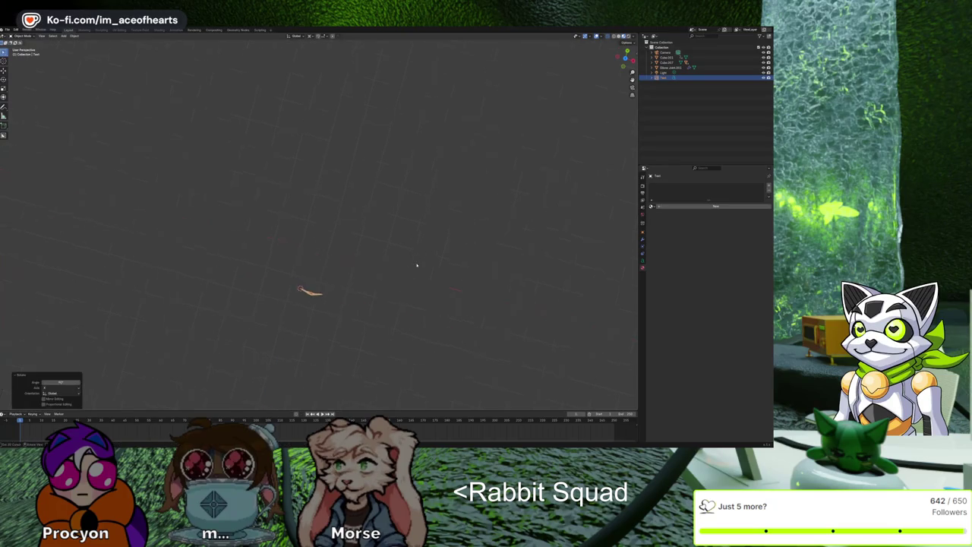
Step: From front view, convert the A text object into a mesh
key("KP_1")
scroll(389, 247, "down", 2)
key("ctrl+Tab")
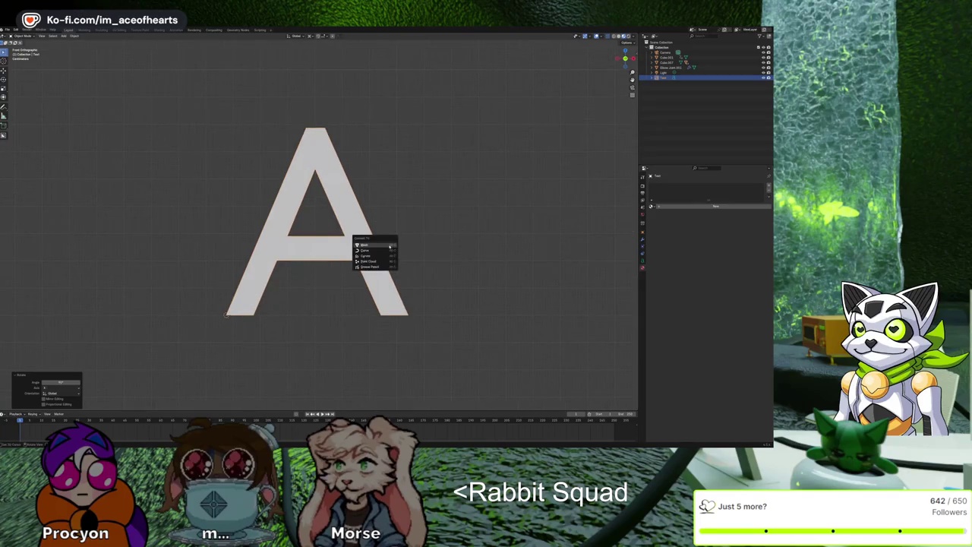
scroll(389, 247, "up", 1)
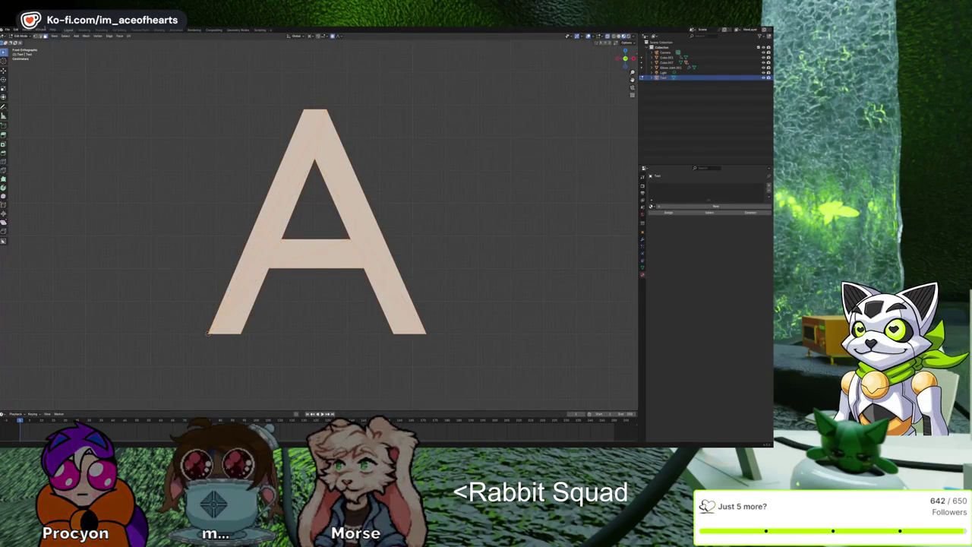
Step: In Edit Mode, delete only the A's faces, keeping its outline edges
key("Tab")
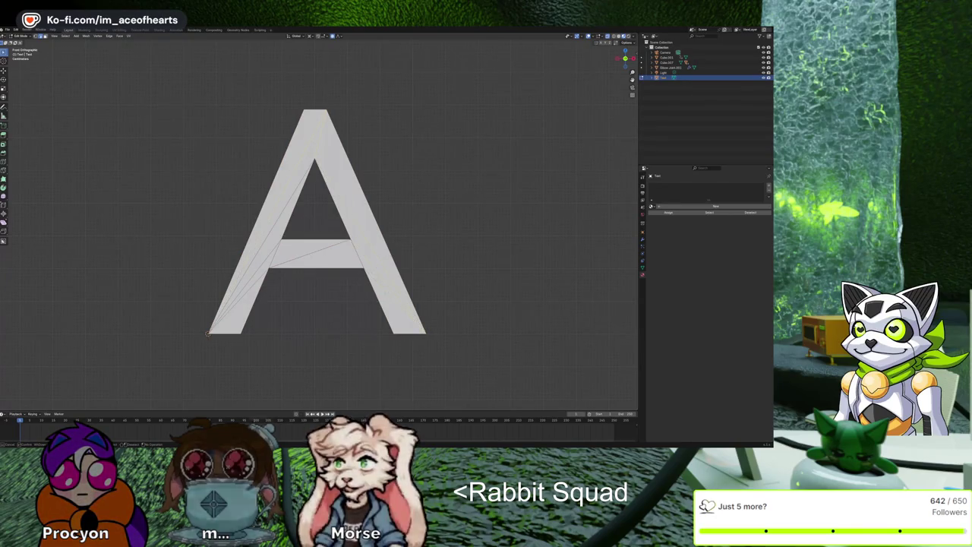
left_click(208, 332)
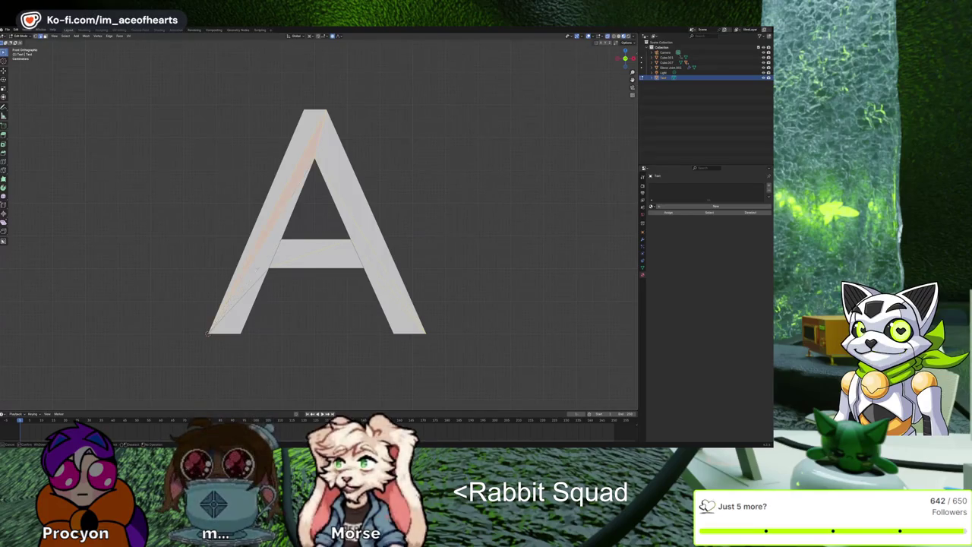
key("x")
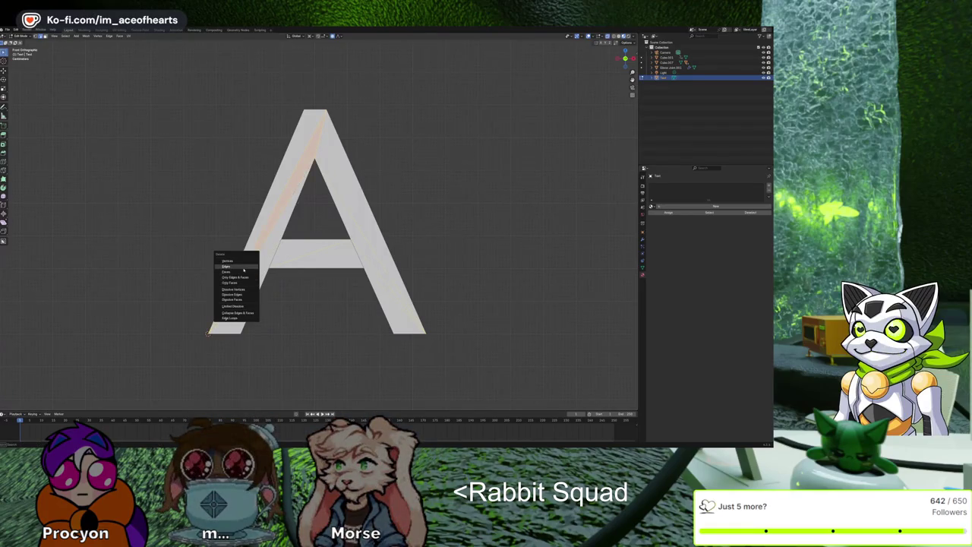
left_click(243, 267)
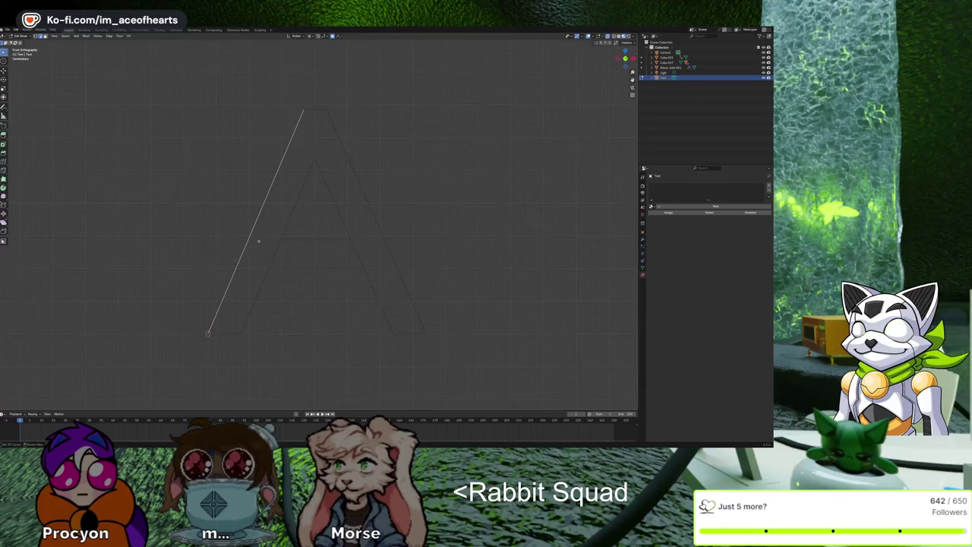
key("alt+a")
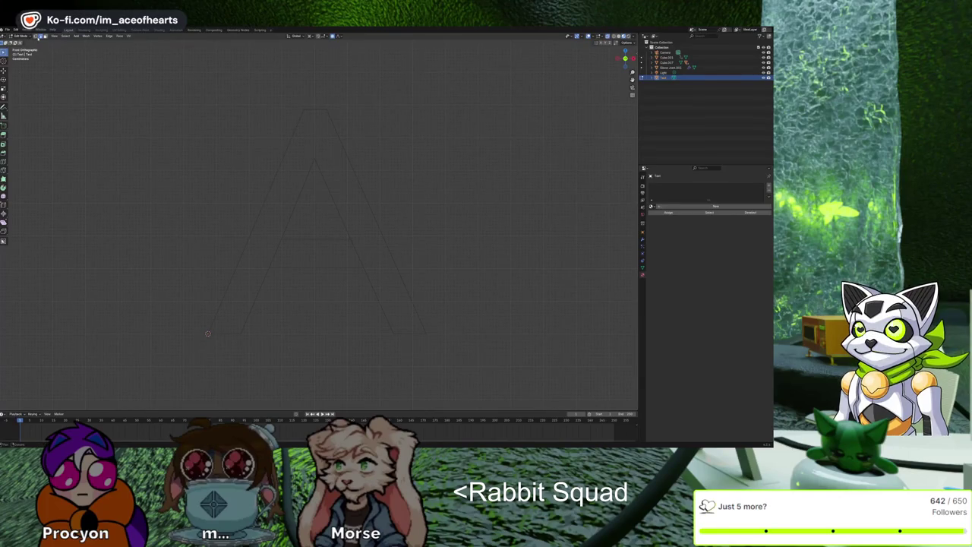
Step: Fill the A's top tip triangle and crossbar quad with new faces
key("a")
key("alt+a")
key("c")
left_click_drag(308, 114, 315, 142)
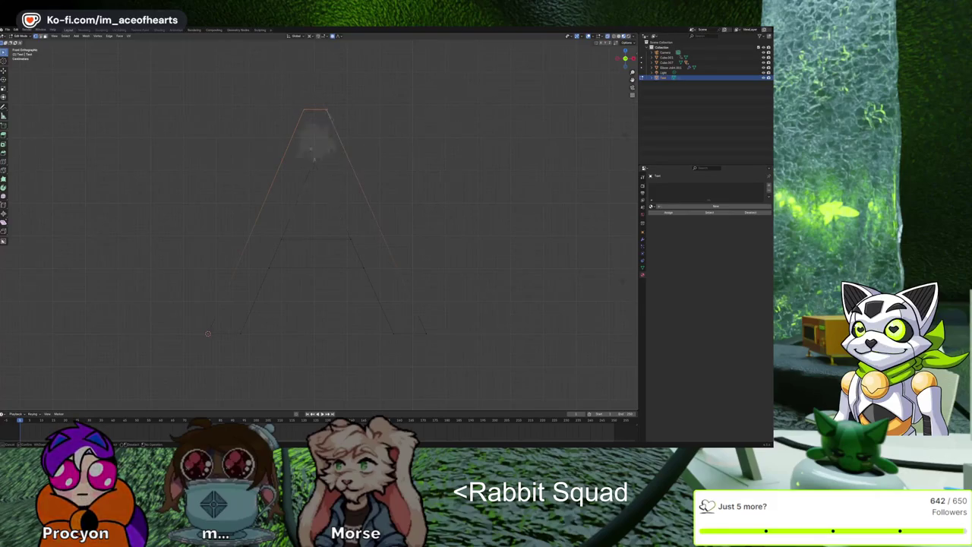
key("Escape")
key("f")
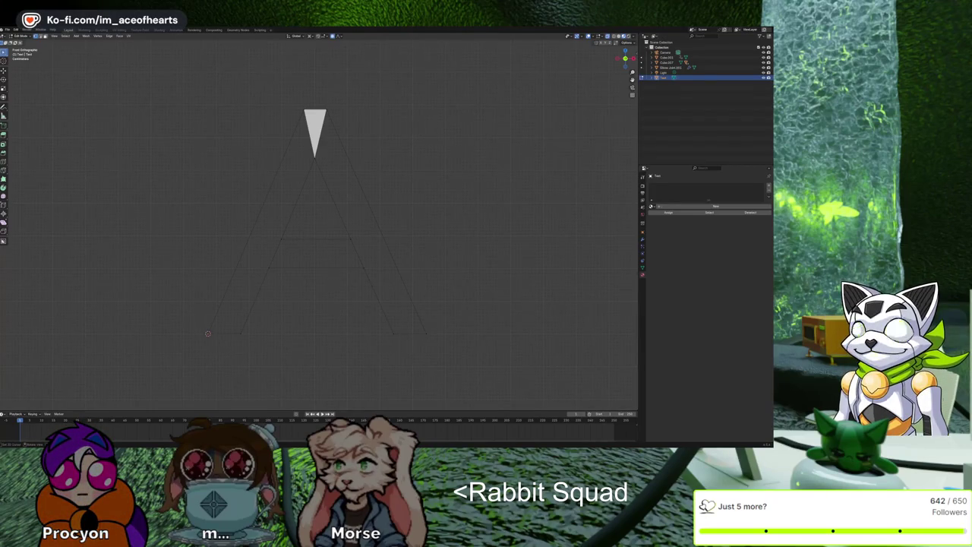
scroll(319, 220, "left", 2)
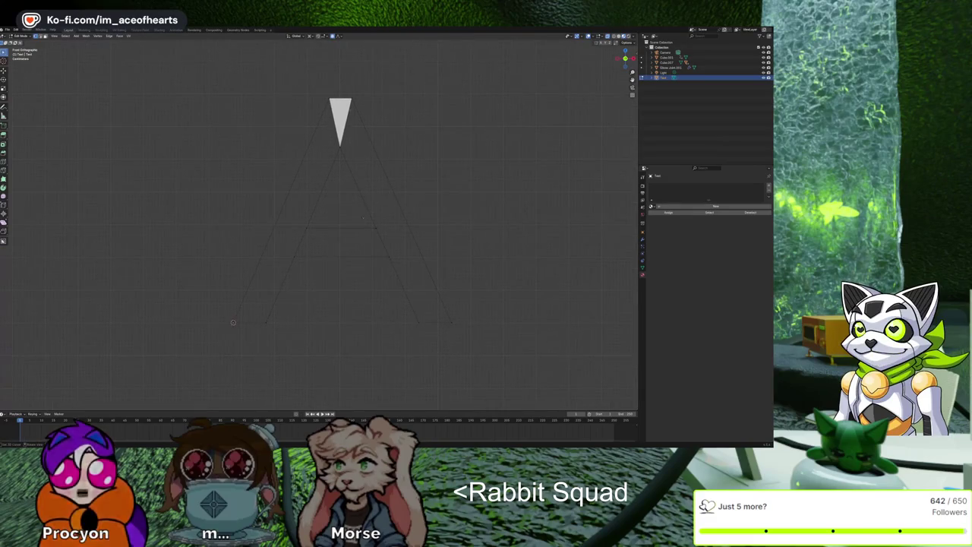
left_click(341, 233)
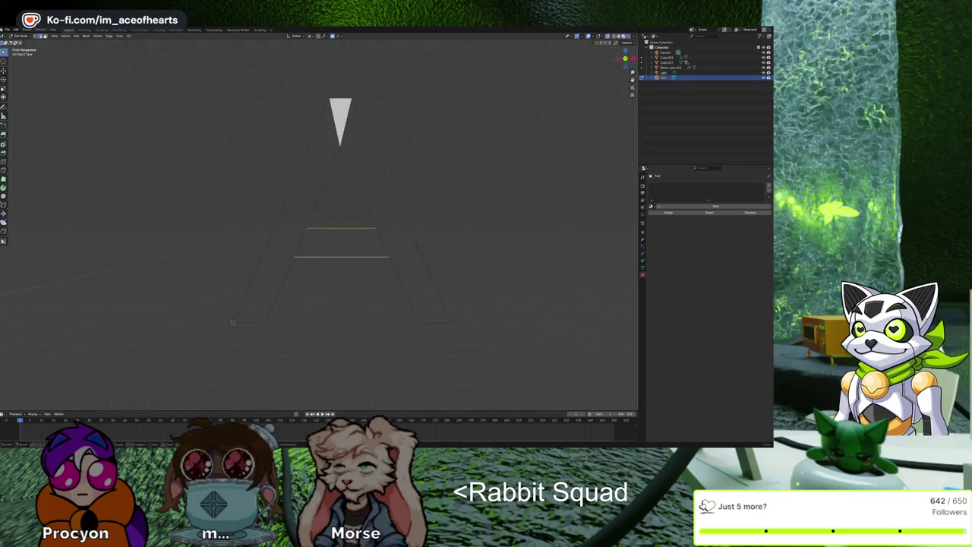
key("f")
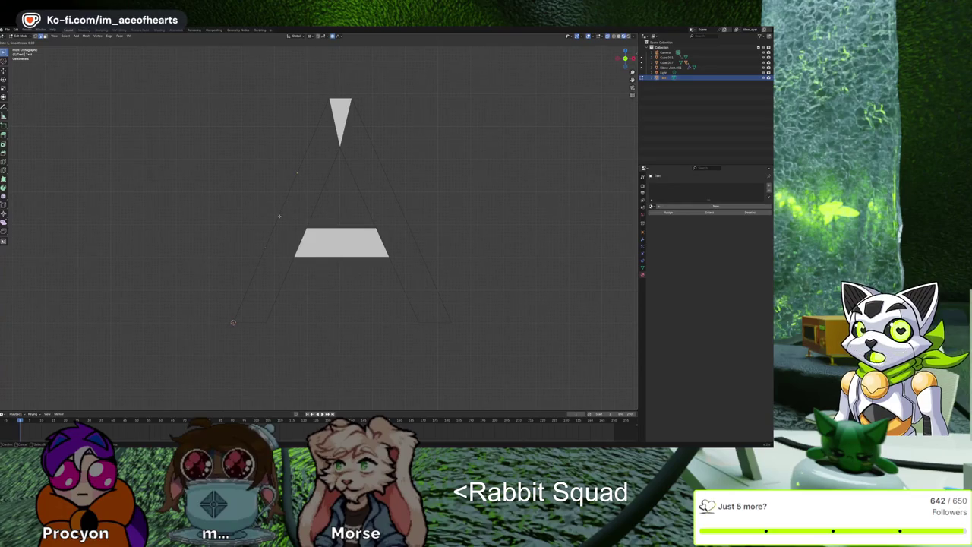
Step: Fill the side edges, right leg, upper-right diagonal and left half with faces
key("f")
left_click(385, 173)
left_click(418, 247, "shift")
key("f")
left_click(425, 330, "shift")
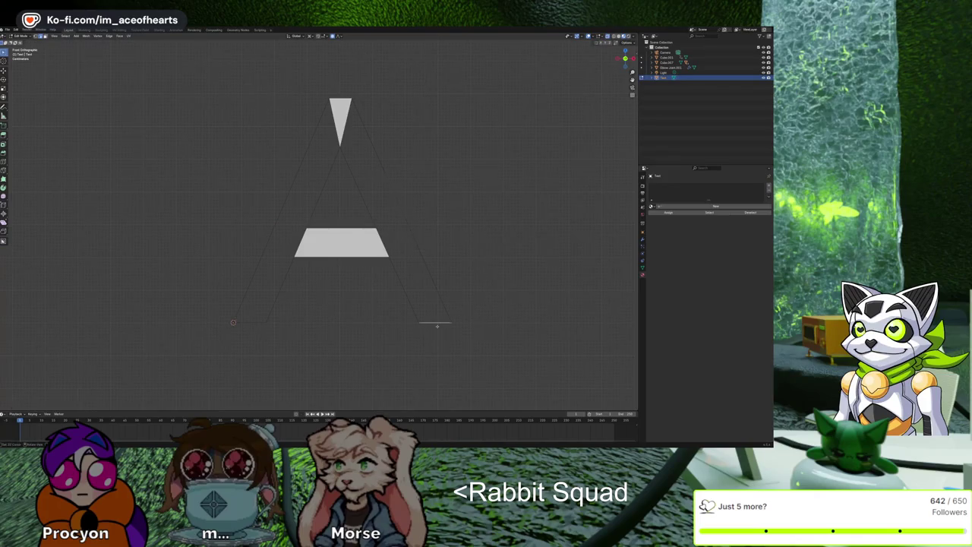
key("f")
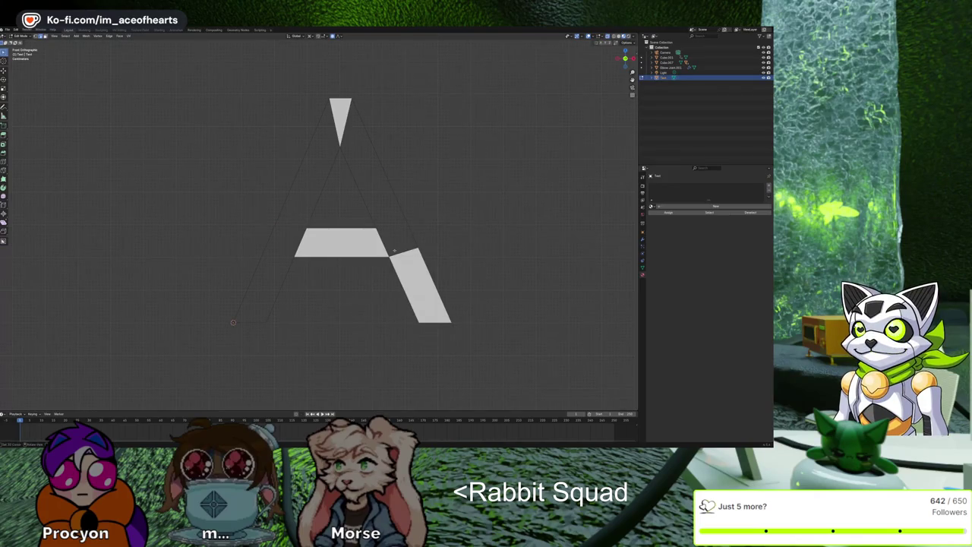
left_click(377, 228, "shift")
key("f")
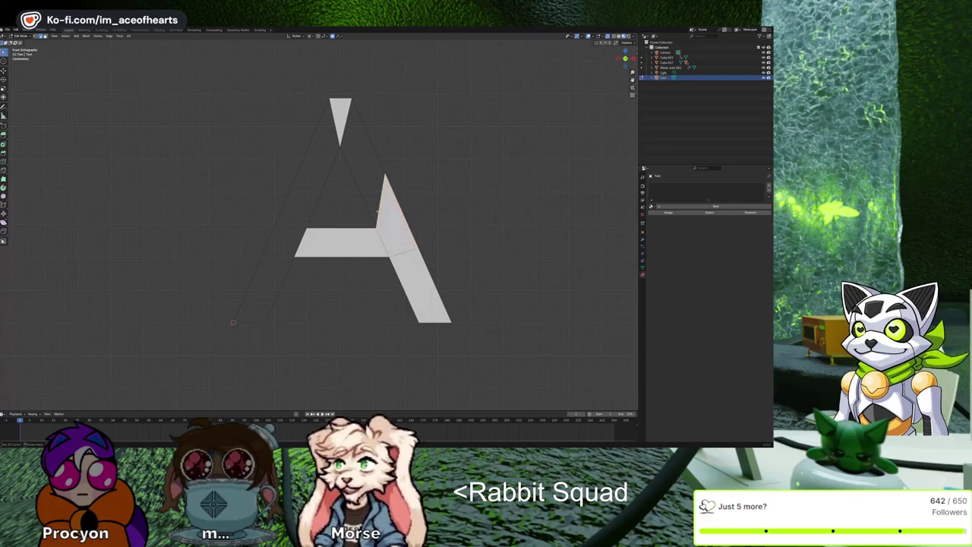
key("f")
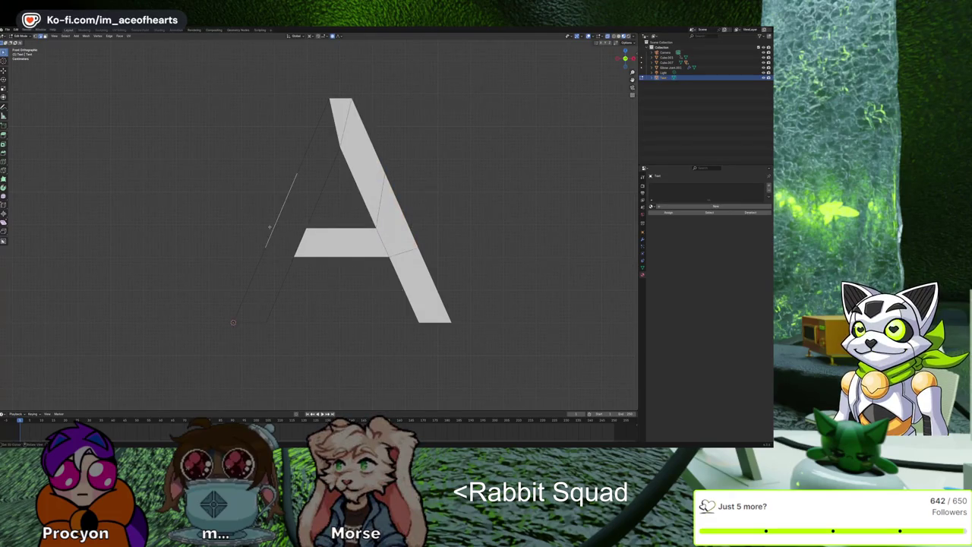
key("f")
key("f")
key("f")
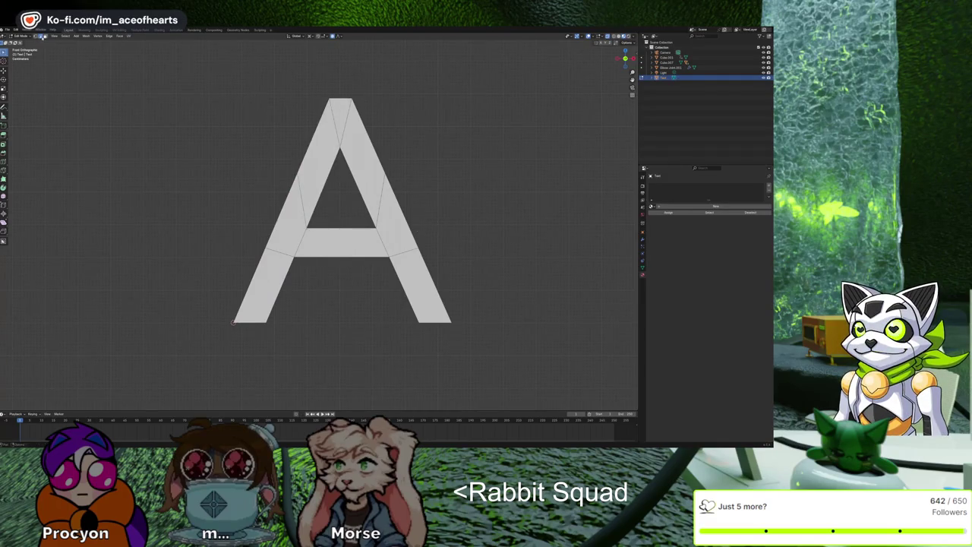
left_click(298, 177)
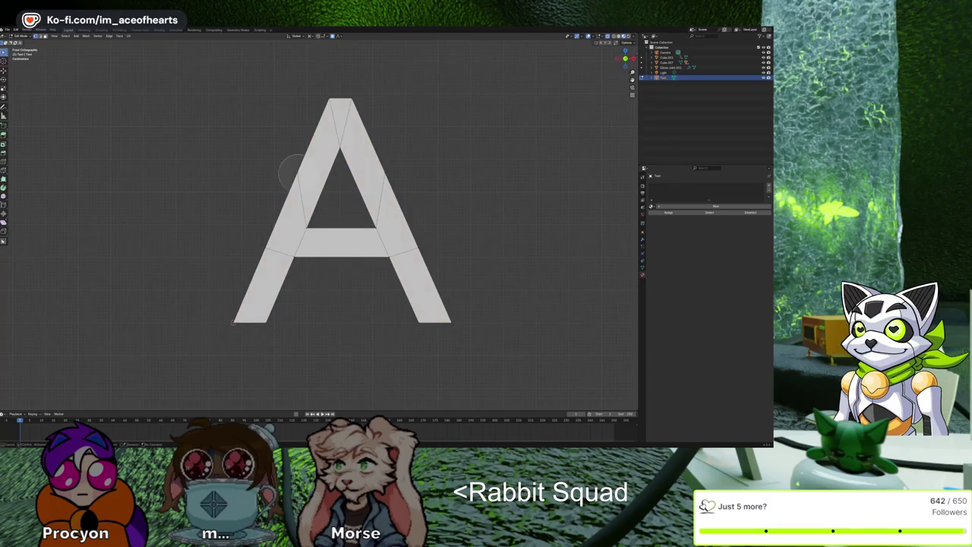
Step: Try a vertex slide on the A's left stroke, cancel it, and switch back to Godot
key("g")
key("g")
left_click(409, 201)
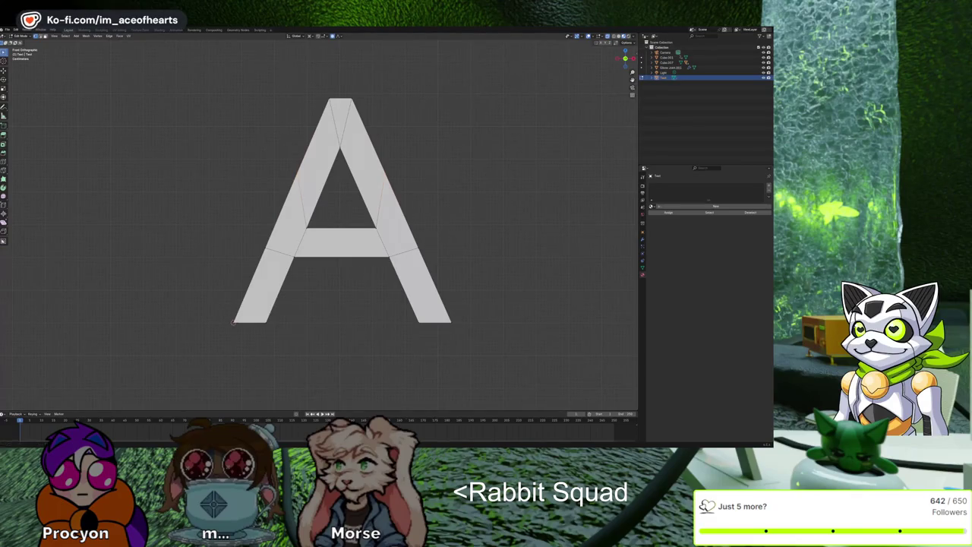
key("alt+Tab")
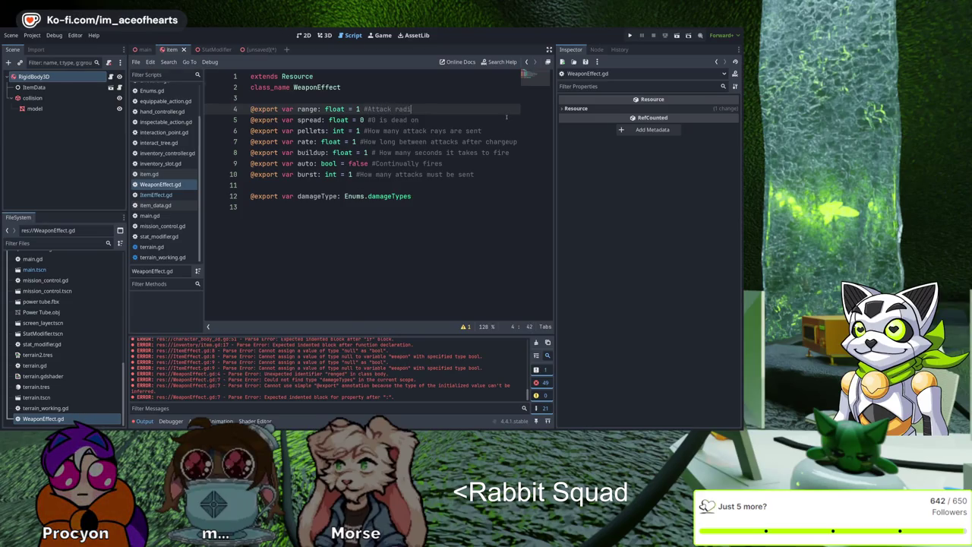
Step: Complete WeaponEffect.gd's range comment as 'Attack radius of the weapon', then open ItemEffect.gd
type("us of the weapon")
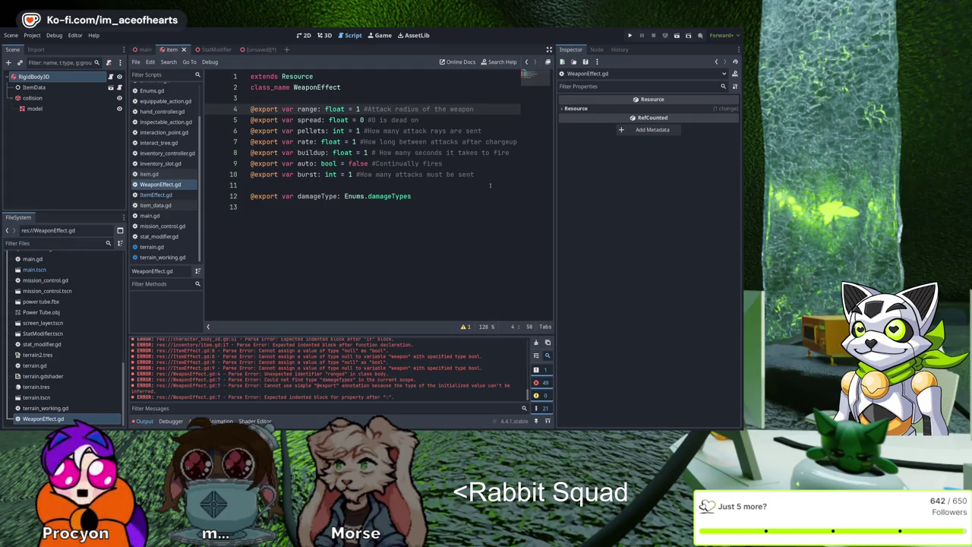
key("Down")
key("Down")
key("Down")
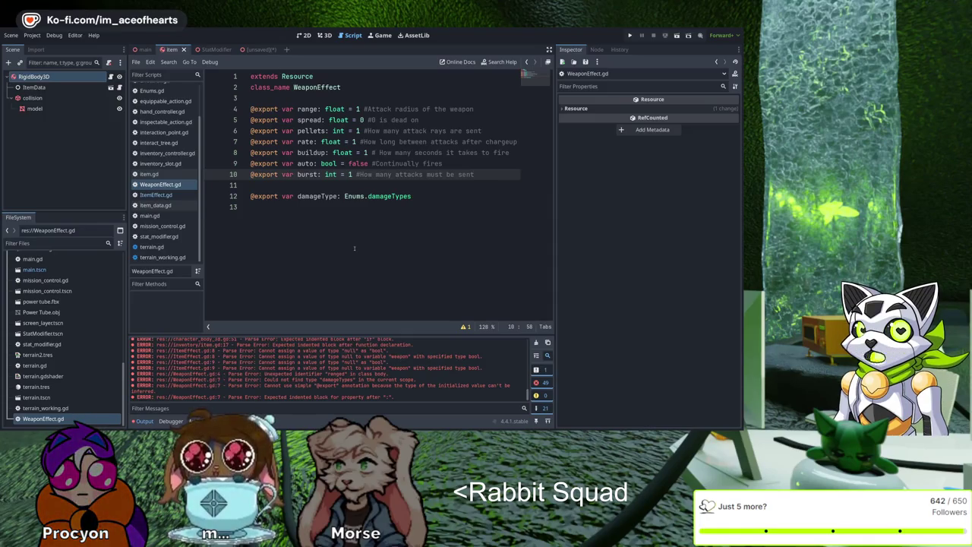
left_click(156, 194)
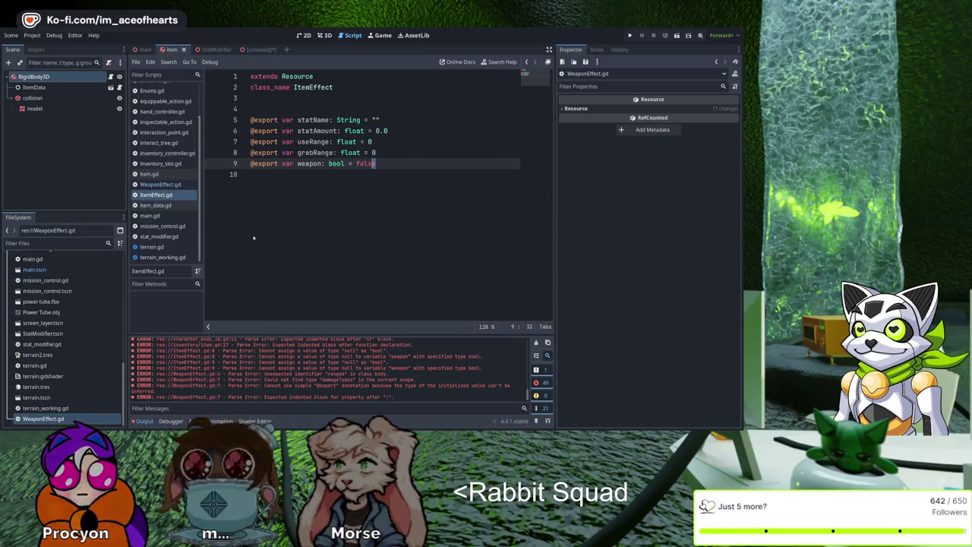
Step: Delete the weapon boolean export from ItemEffect.gd, save, and return to WeaponEffect.gd
type("e")
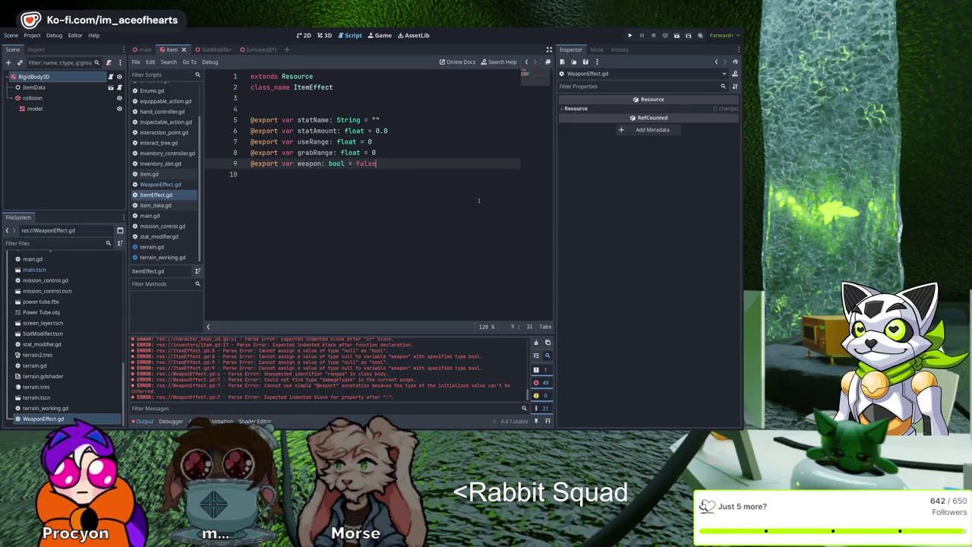
key("shift+Home")
key("BackSpace")
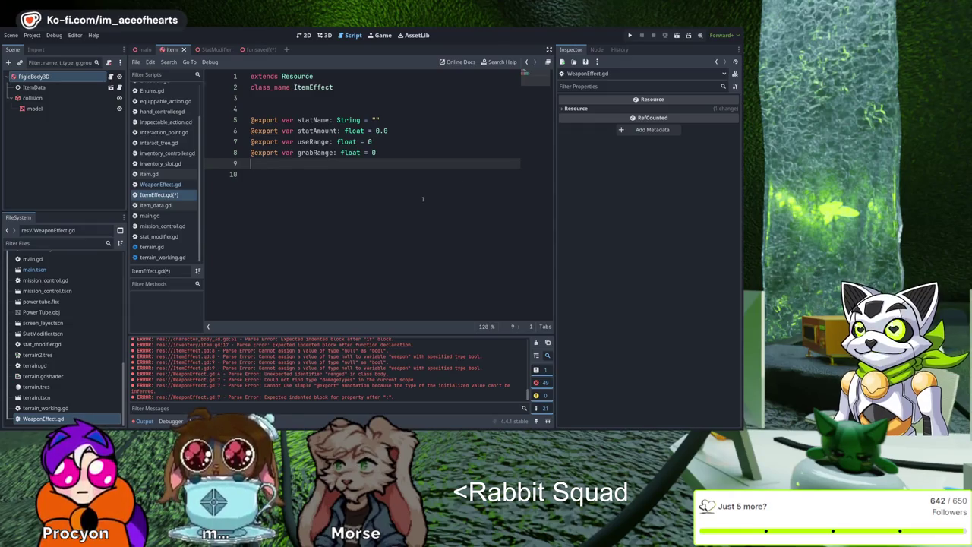
key("ctrl+s")
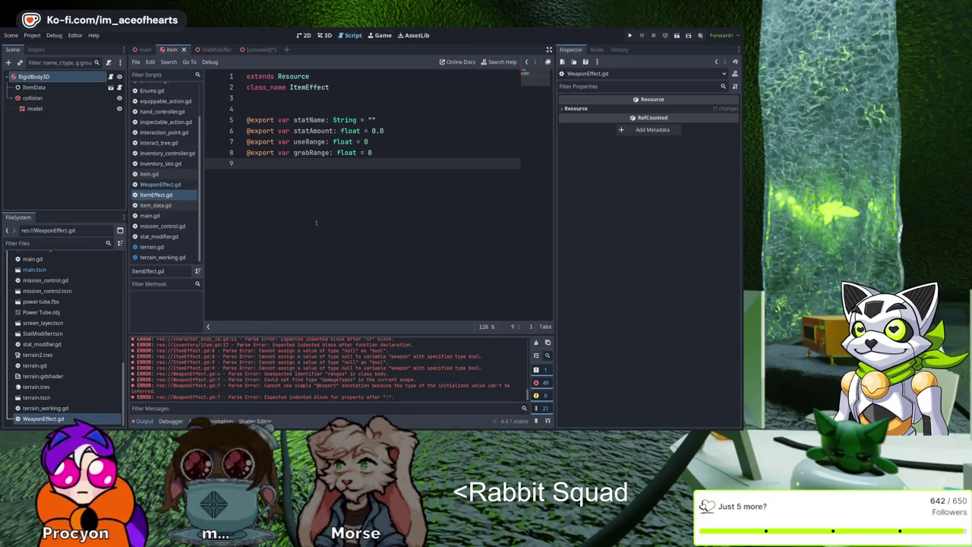
key("ctrl+shift+comma")
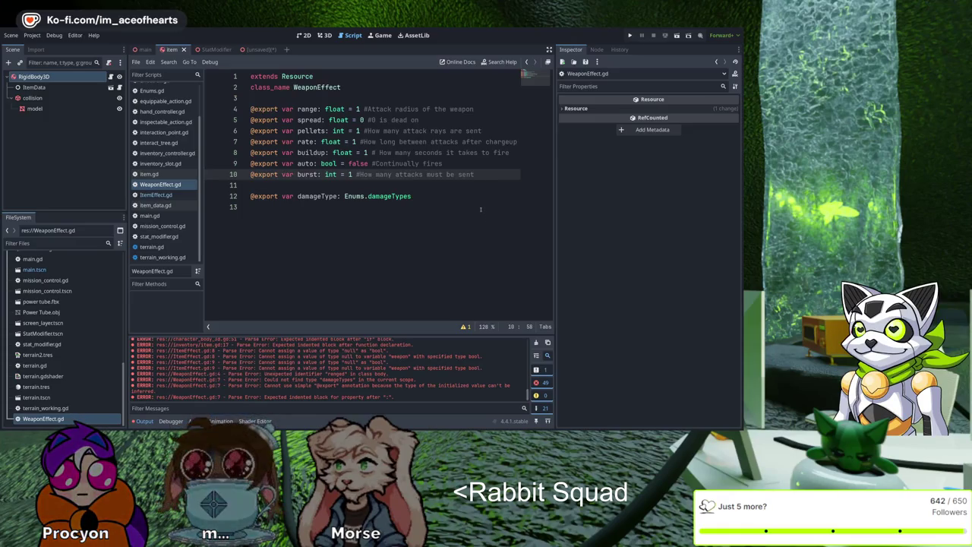
left_click_drag(407, 174, 493, 185)
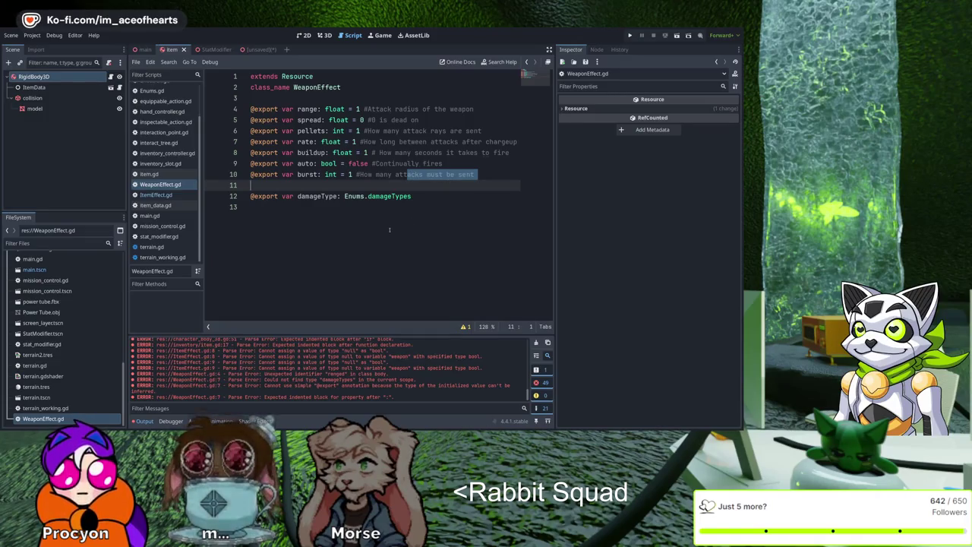
key("Escape")
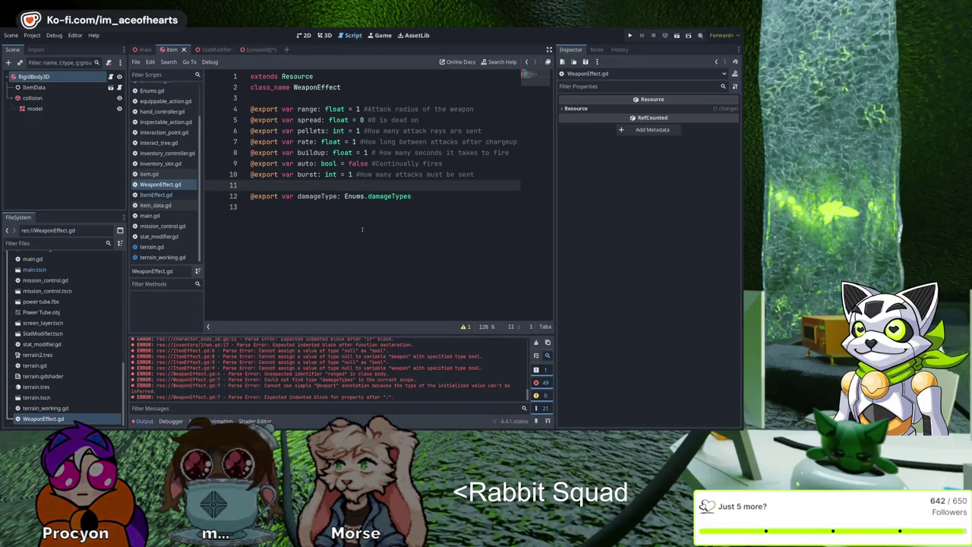
scroll(183, 236, "up", 2)
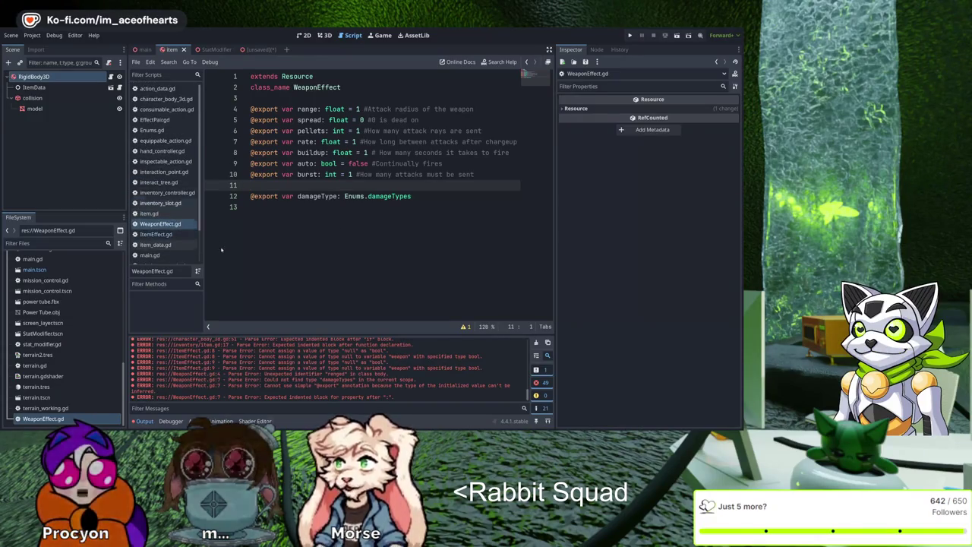
Step: Open item_data.gd, the ItemData class script, via the script list
key("alt+Left")
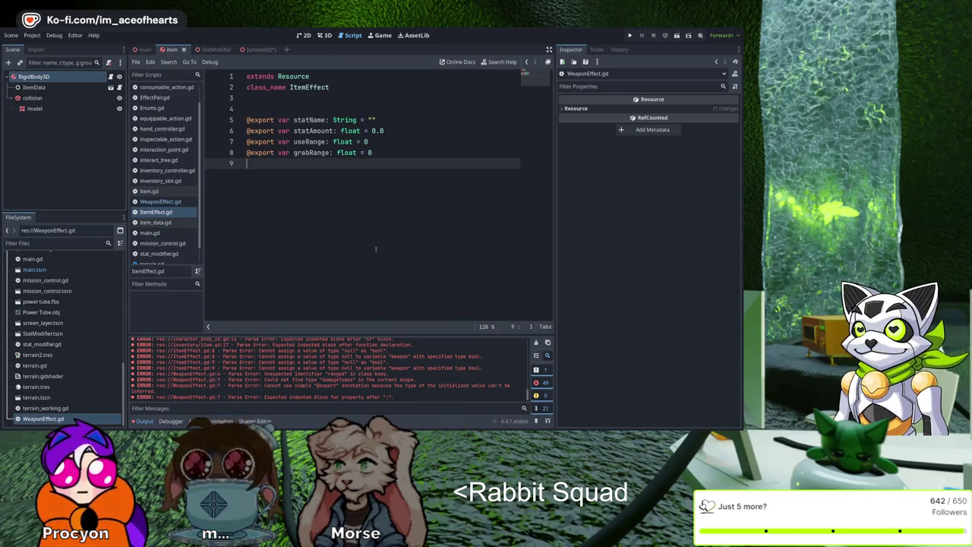
scroll(167, 227, "up", 1)
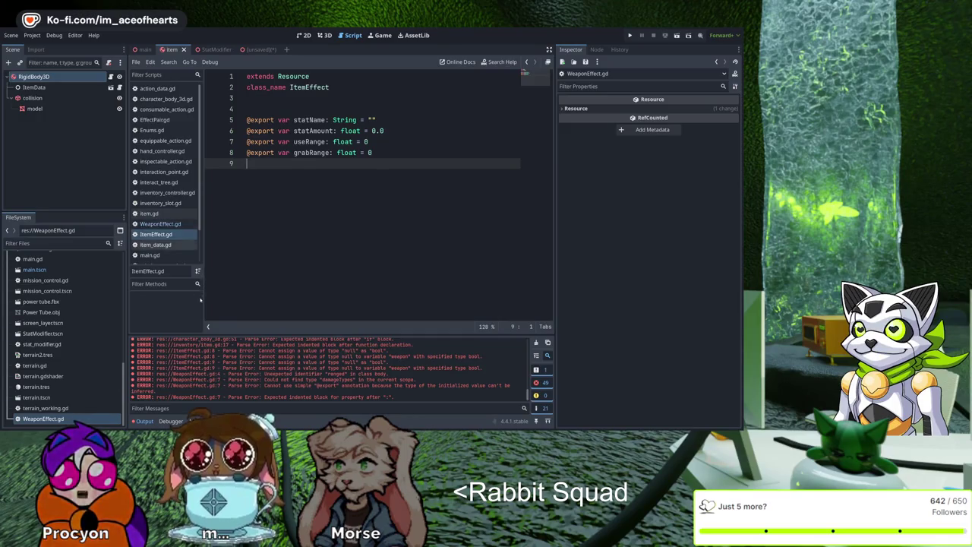
left_click(156, 245)
key("alt+Left")
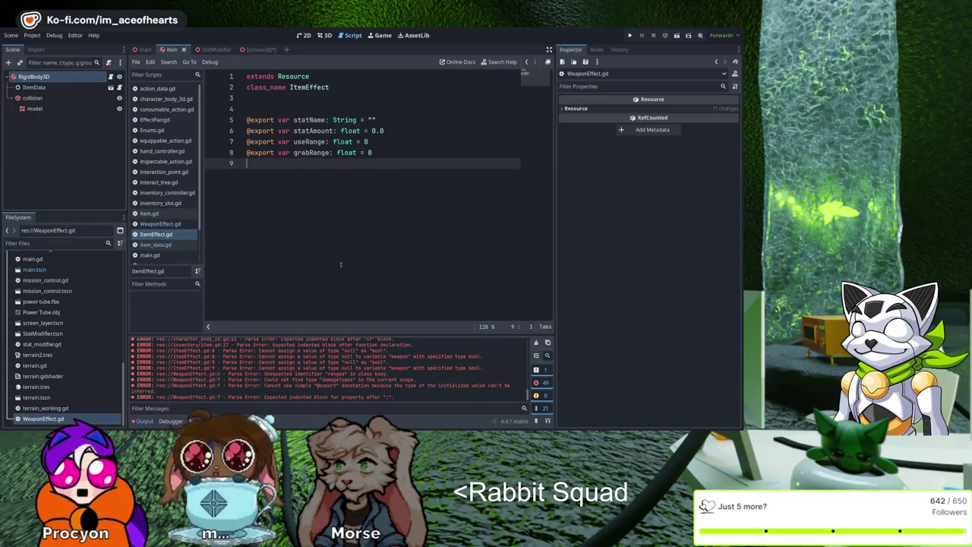
key("alt+Right")
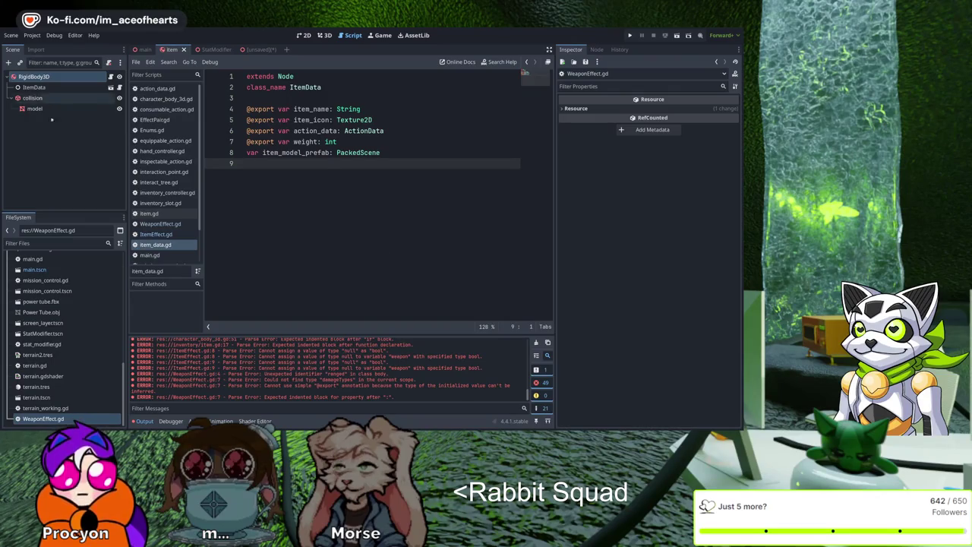
Step: Select the RigidBody3D node to inspect its properties, then open item.gd
left_click(38, 77)
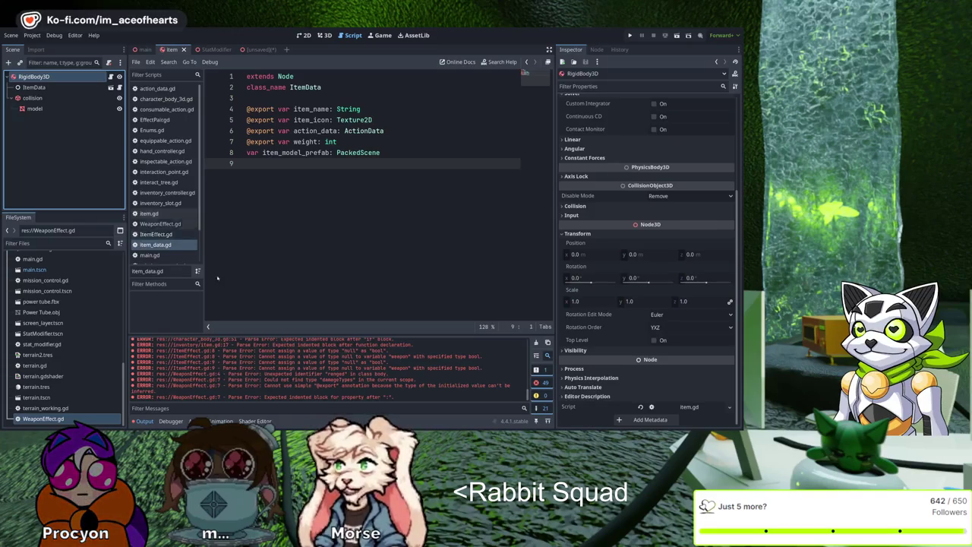
left_click(152, 214)
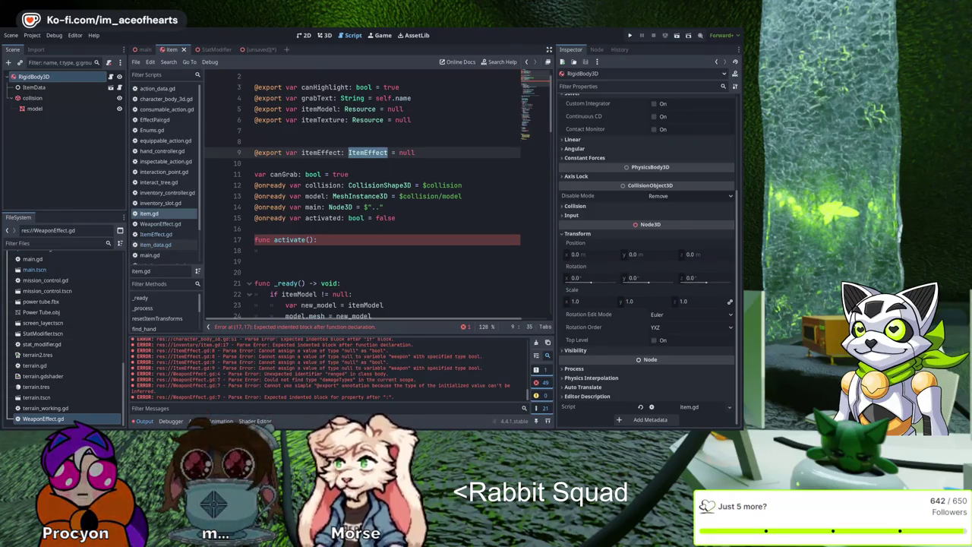
Step: Cut the useRange and grabRange export lines out of ItemEffect.gd
left_click(367, 152, "ctrl")
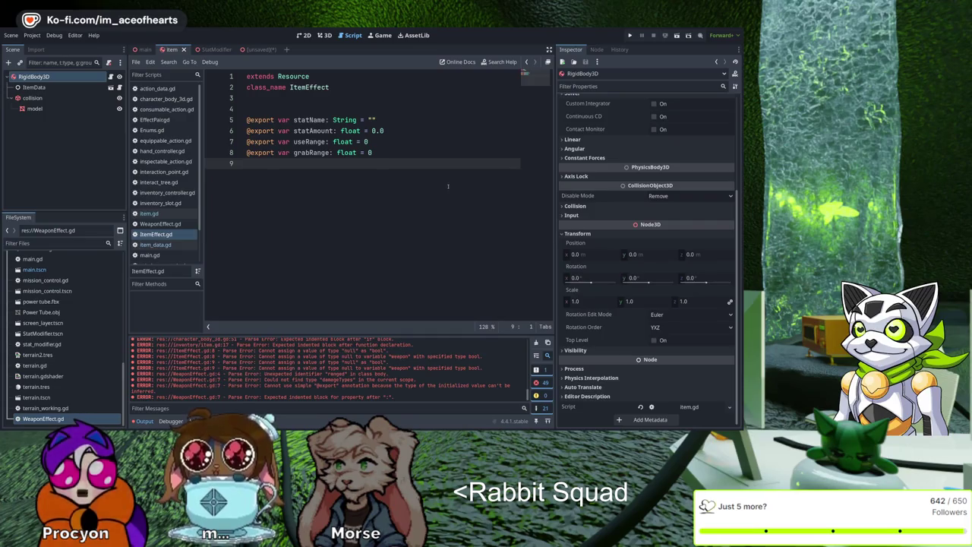
key("shift+Up")
key("shift+Up")
key("shift+Up")
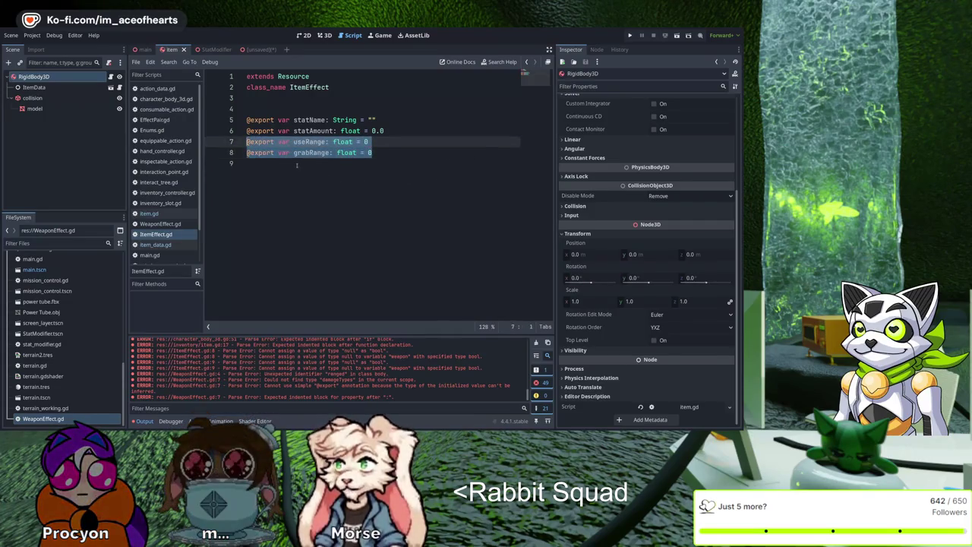
key("shift+Down")
key("ctrl+c")
key("BackSpace")
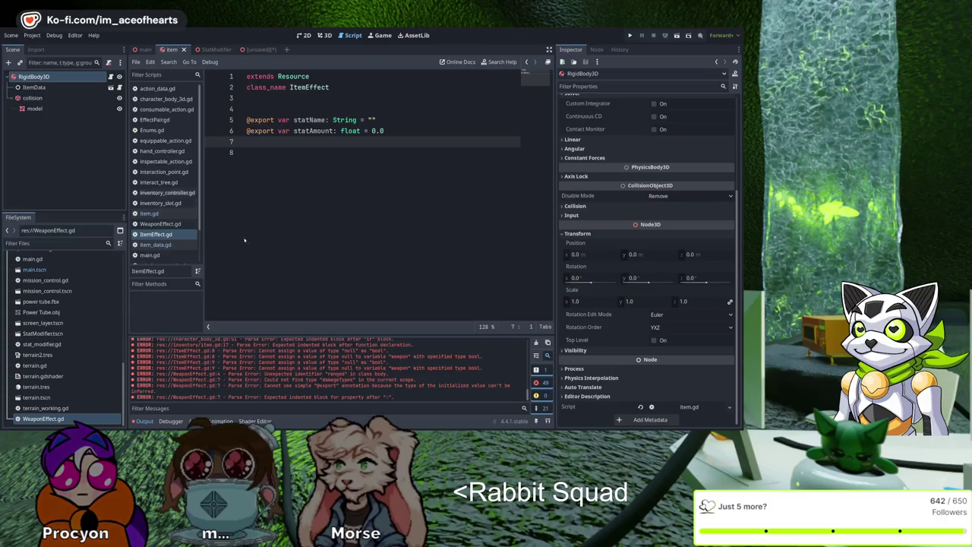
Step: Paste useRange and grabRange into item.gd above itemEffect and save both scripts
key("alt+Left")
key("Up")
key("Up")
key("ctrl+v")
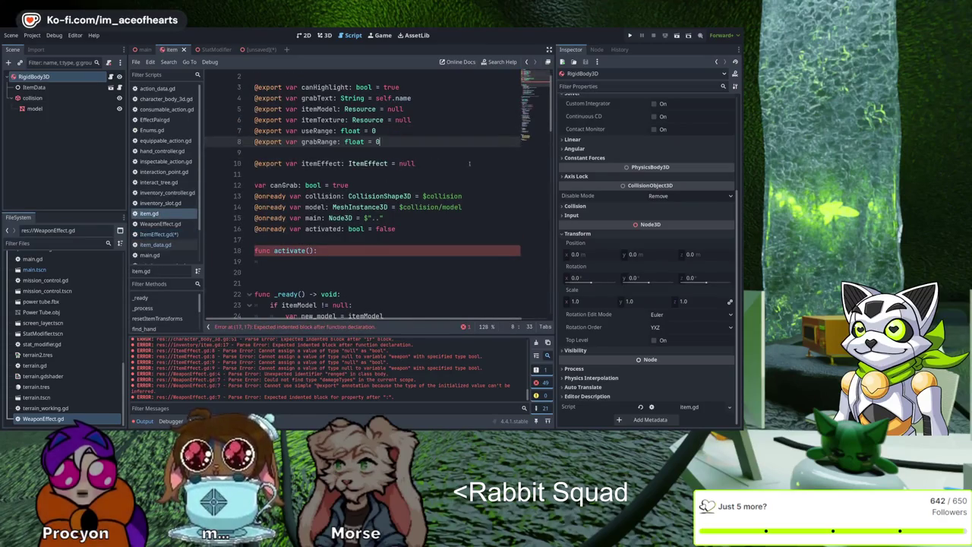
left_click(514, 120)
key("Return")
key("ctrl+s")
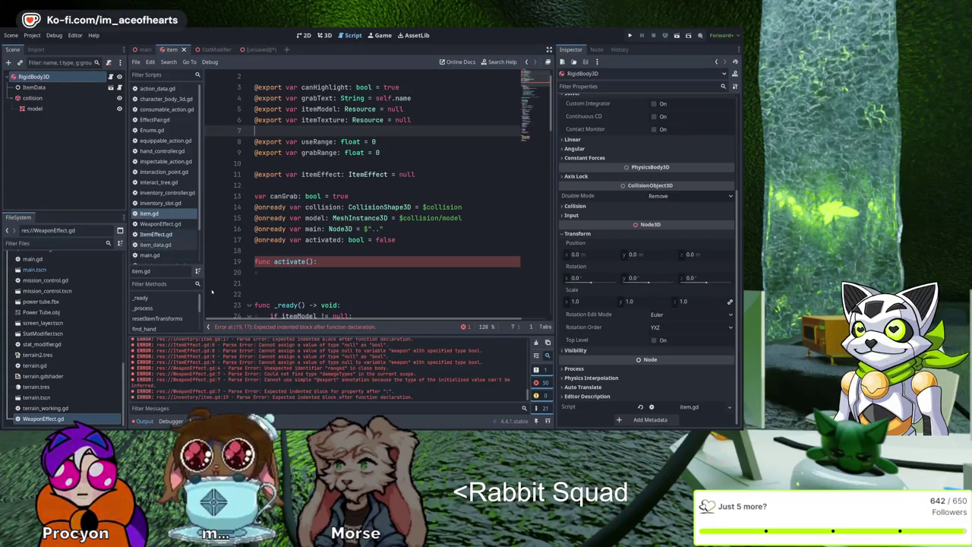
left_click(156, 234)
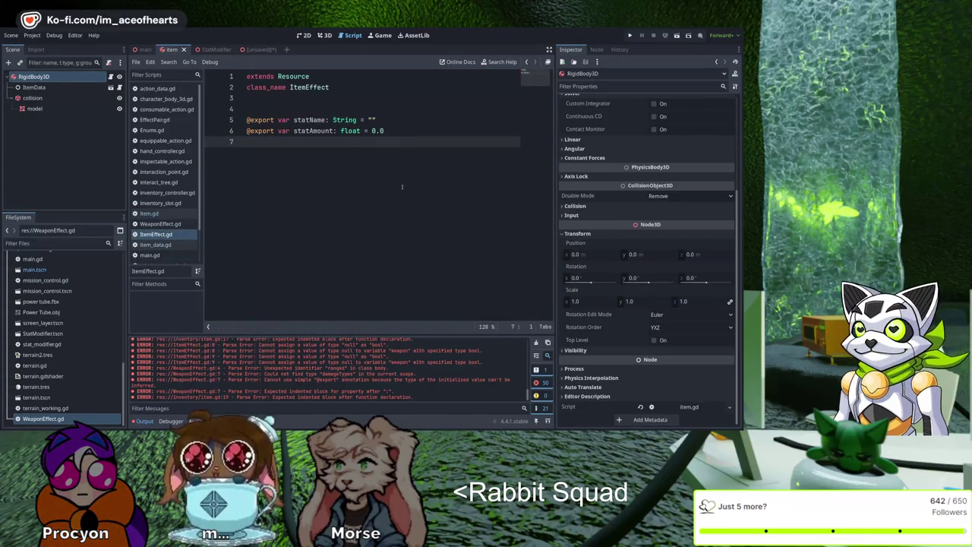
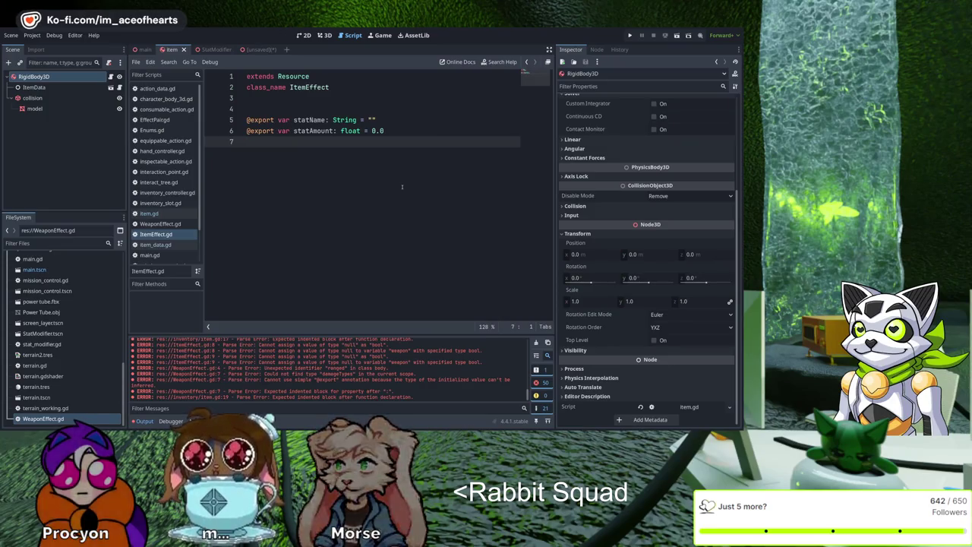
Step: Delete the statName and statAmount export lines from ItemEffect.gd, leaving only its header
key("shift+Up")
key("shift+Up")
key("shift+Up")
key("BackSpace")
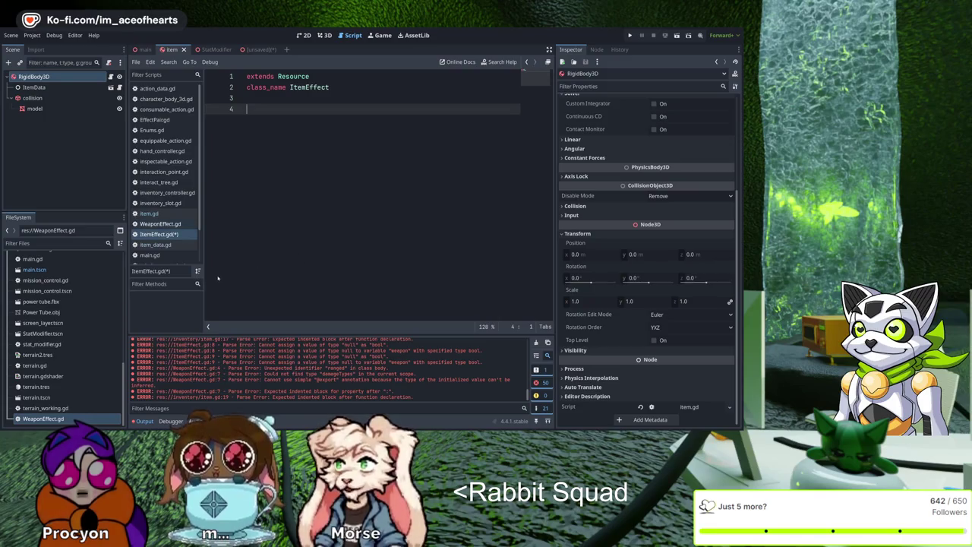
left_click(160, 224)
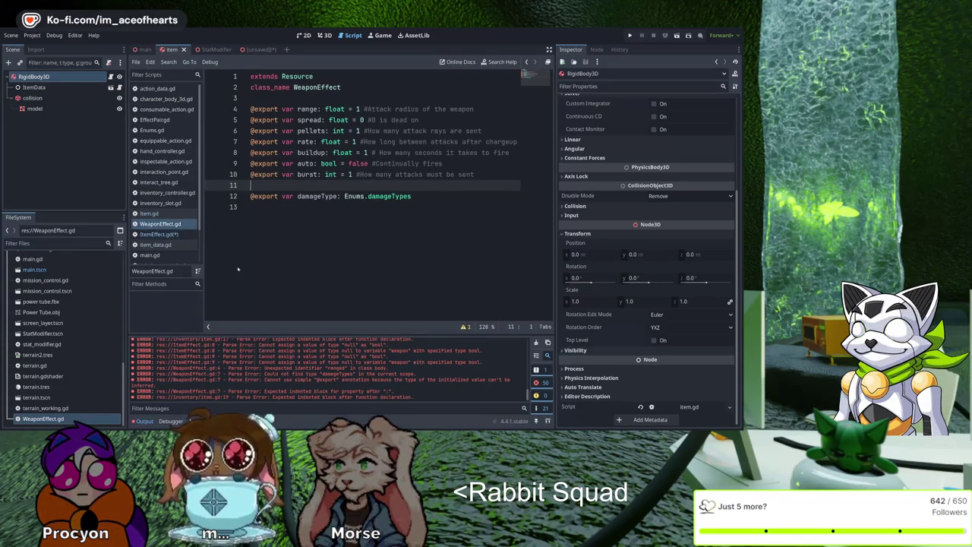
Step: Close the hand_controller and inspectable_action scripts
scroll(182, 235, "down", 2)
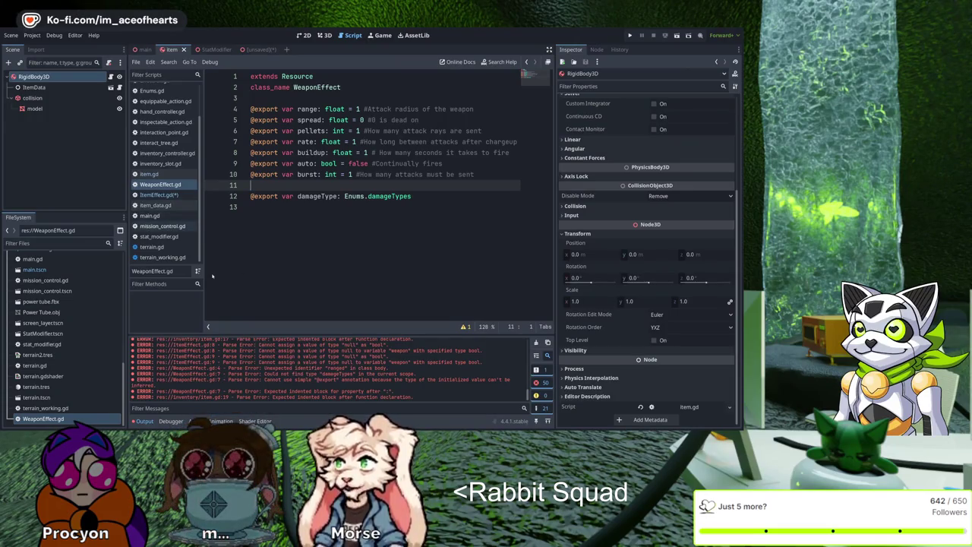
scroll(174, 221, "up", 2)
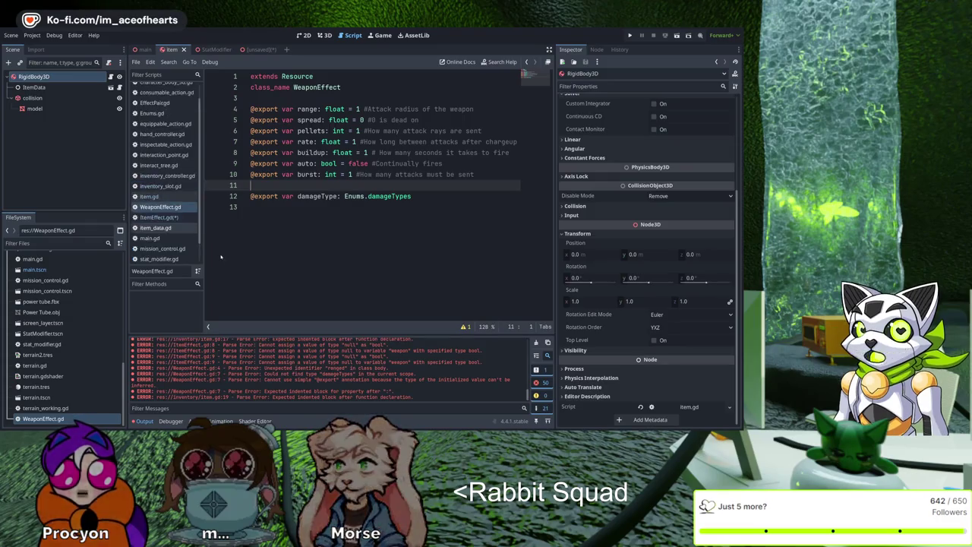
key("alt+Left")
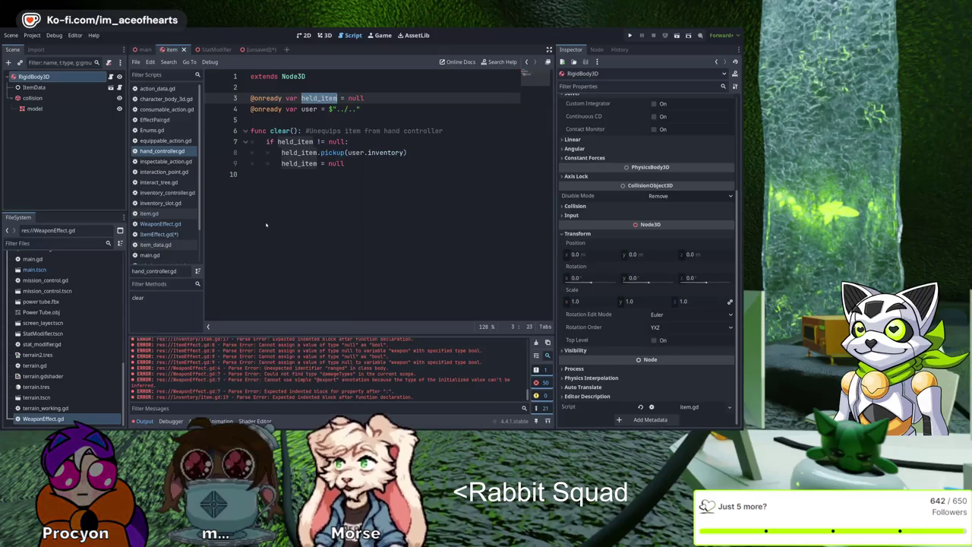
key("ctrl+w")
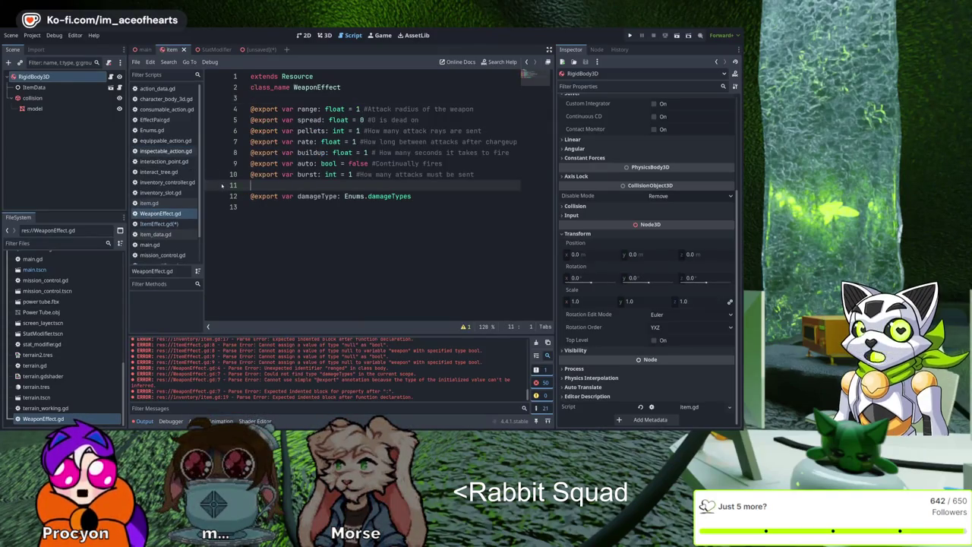
key("alt+Left")
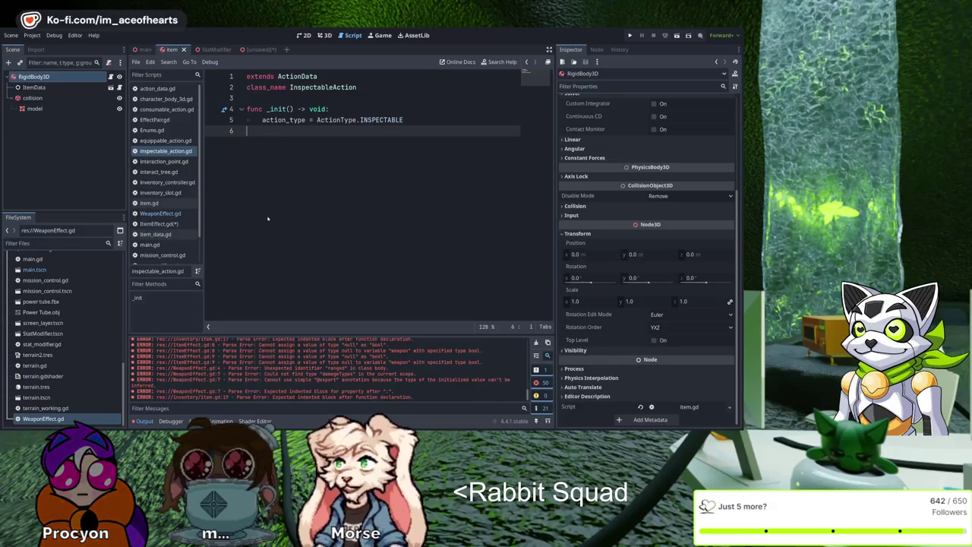
key("ctrl+w")
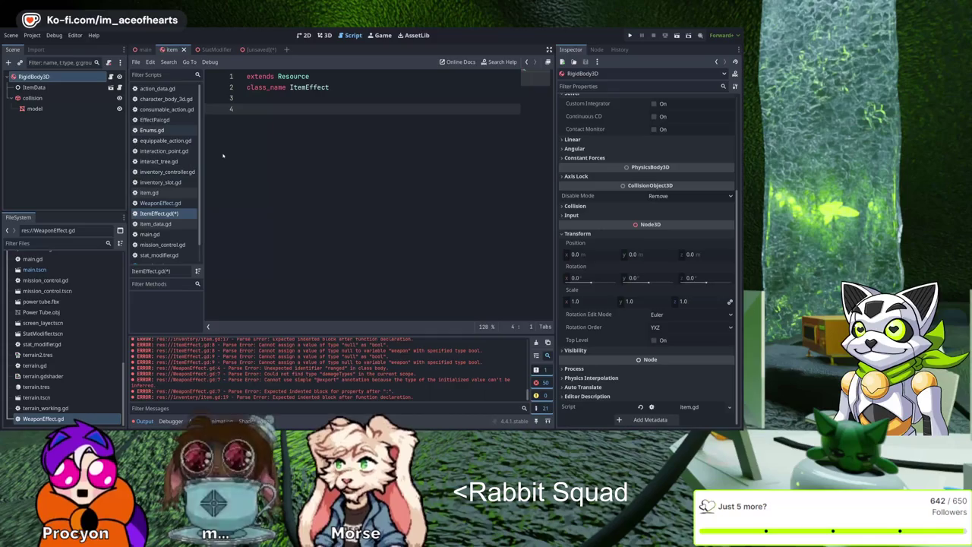
Step: Close the terrain_working and terrain scripts and save the trimmed ItemEffect script
key("alt+Left")
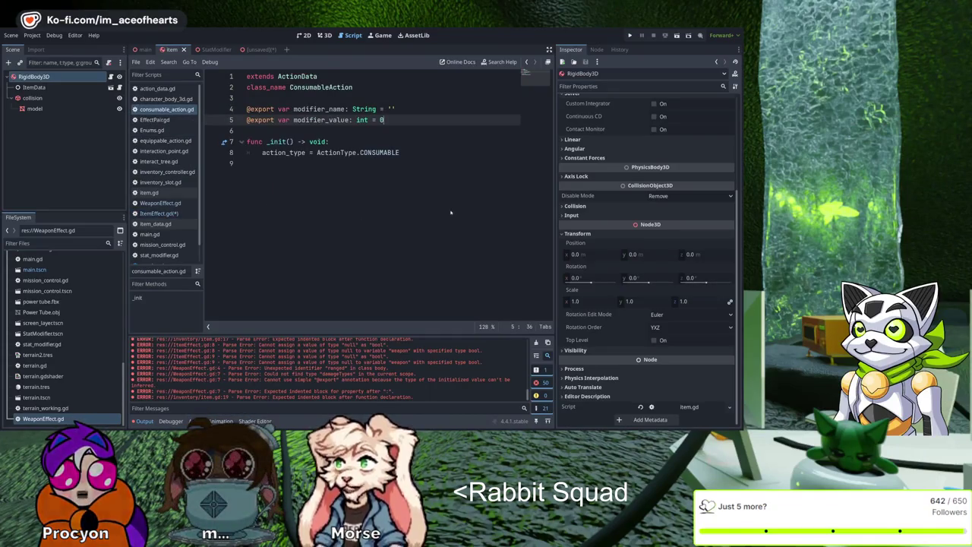
left_click(230, 132)
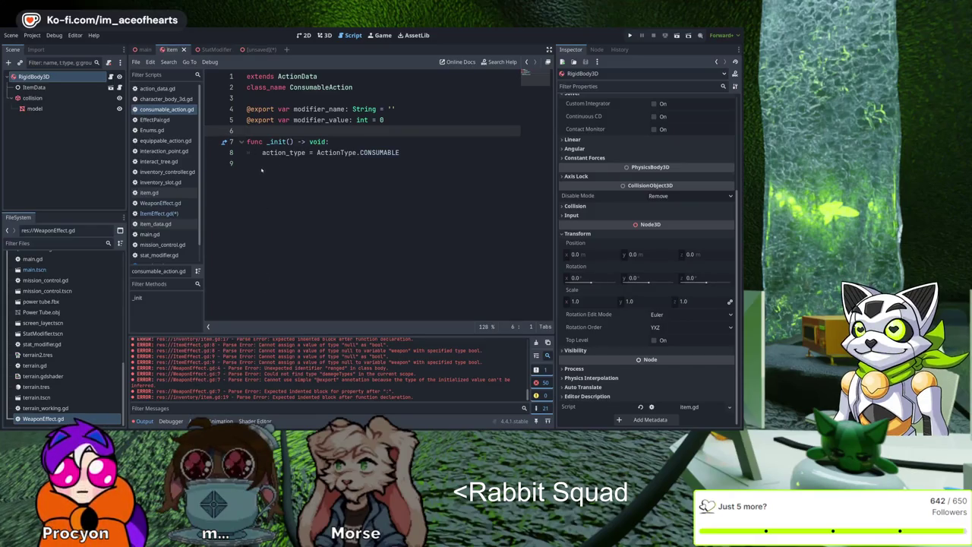
key("alt+Left")
key("alt+Left")
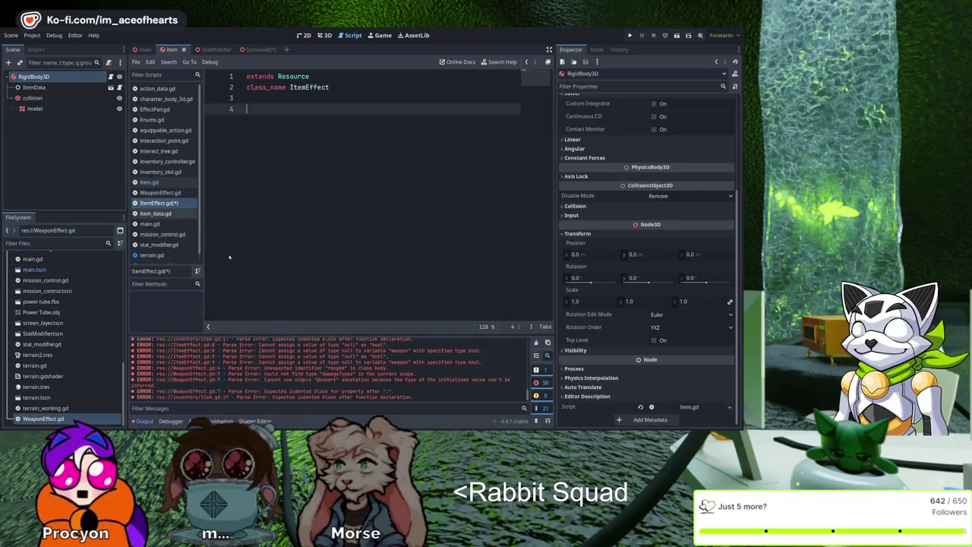
left_click(162, 256)
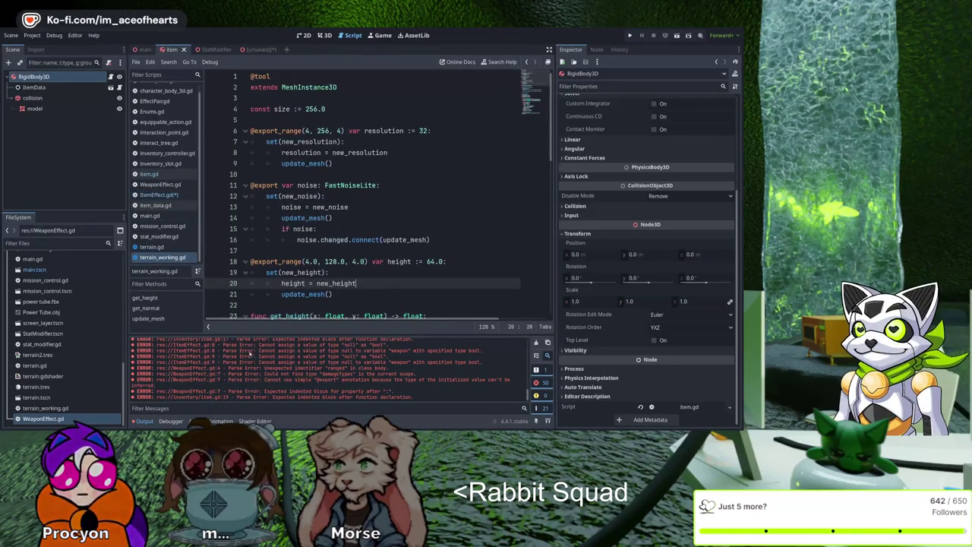
key("ctrl+w")
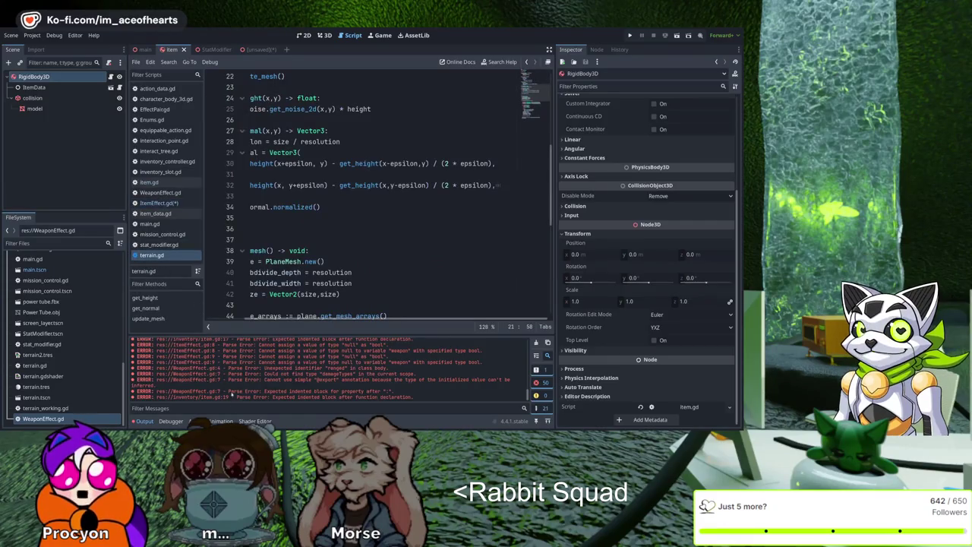
key("ctrl+w")
key("ctrl+z")
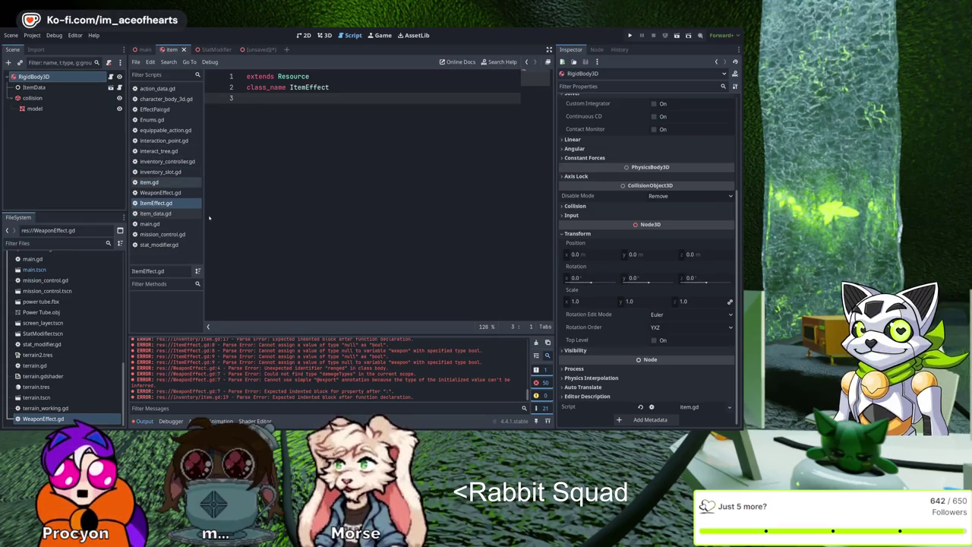
Step: Compare the item, item_data and WeaponEffect scripts, ending on stat_modifier.gd
left_click(149, 182)
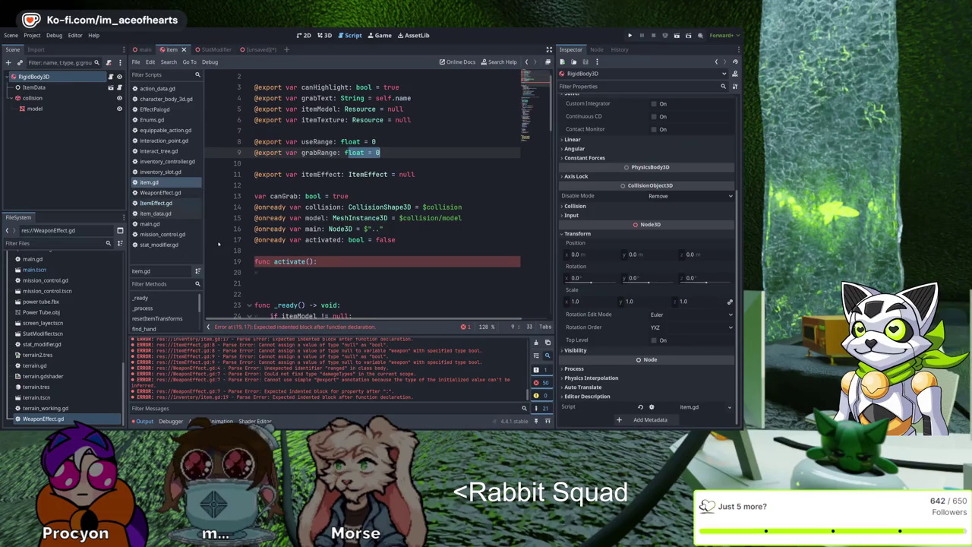
left_click(155, 213)
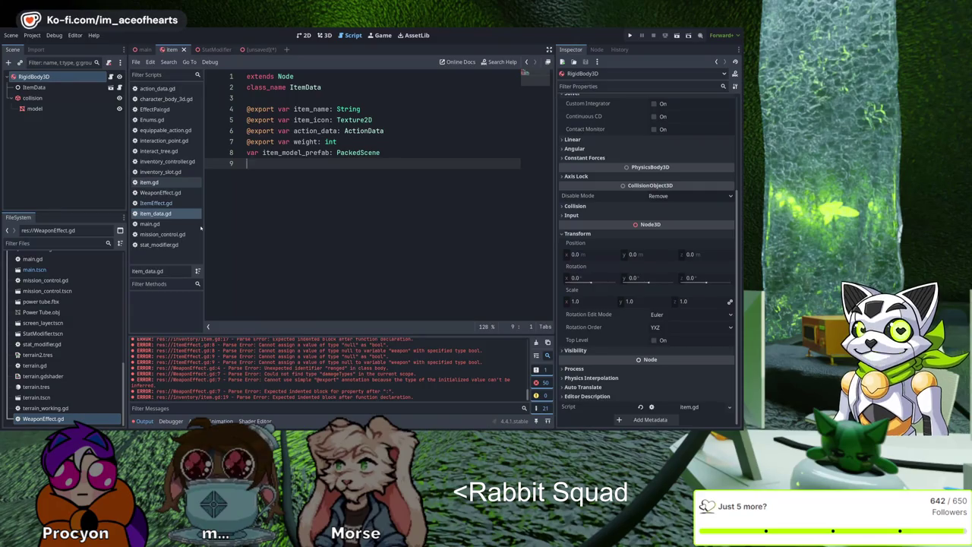
left_click(148, 182)
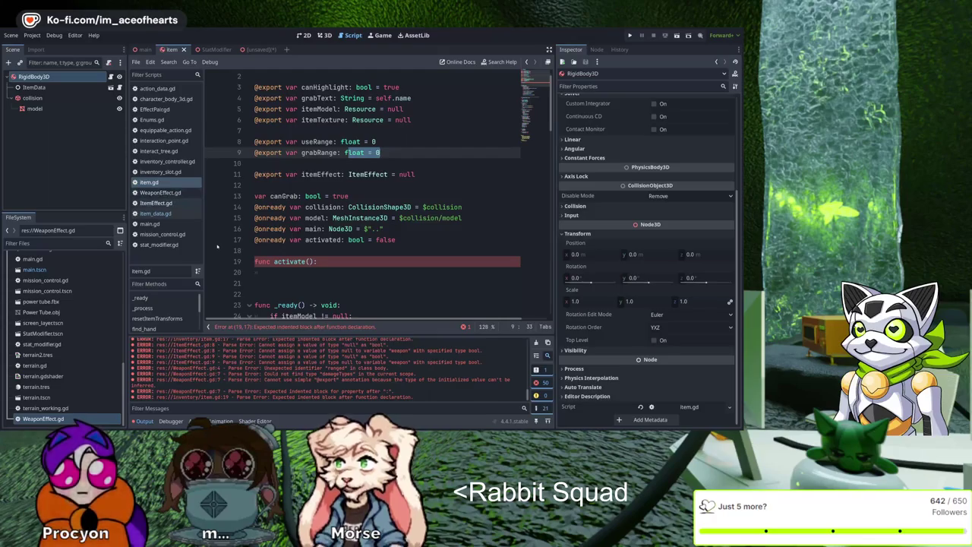
left_click(160, 192)
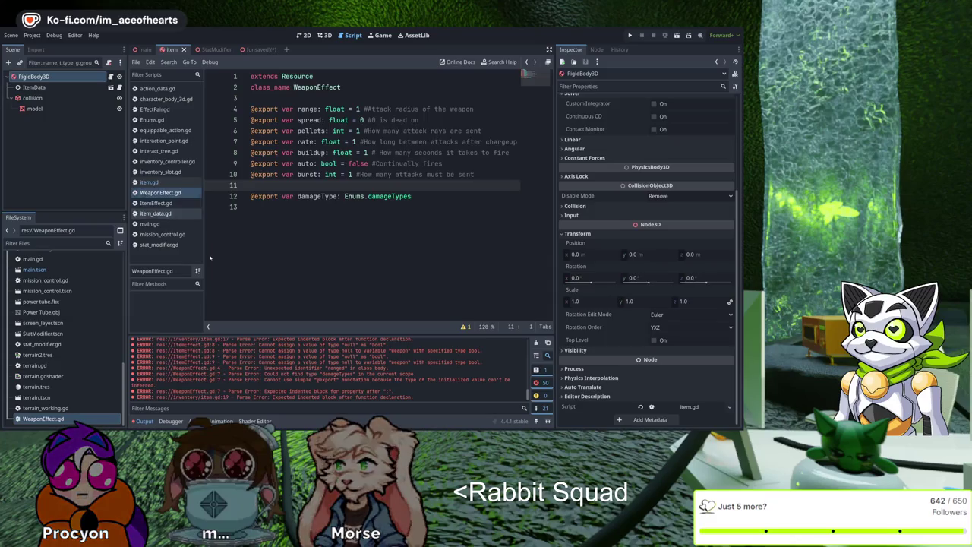
left_click(154, 214)
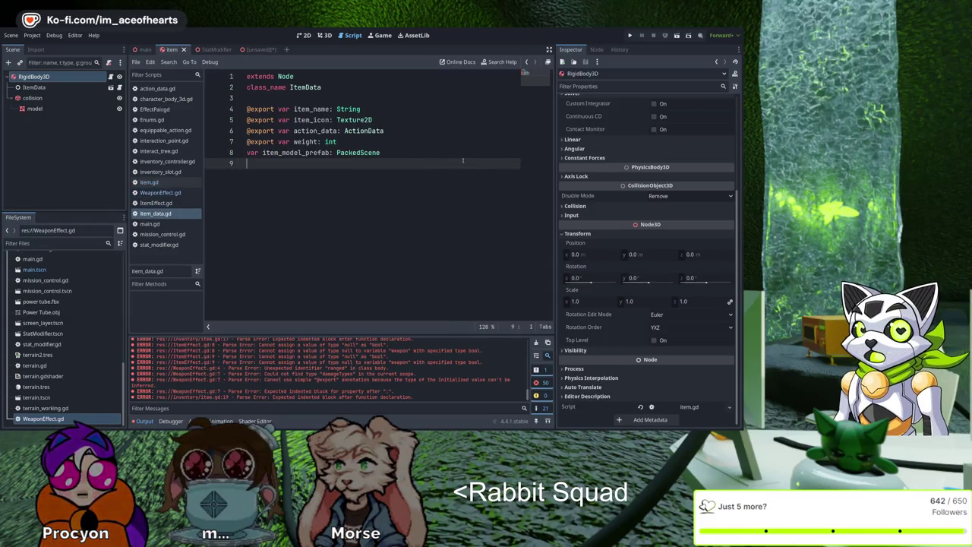
left_click(159, 192)
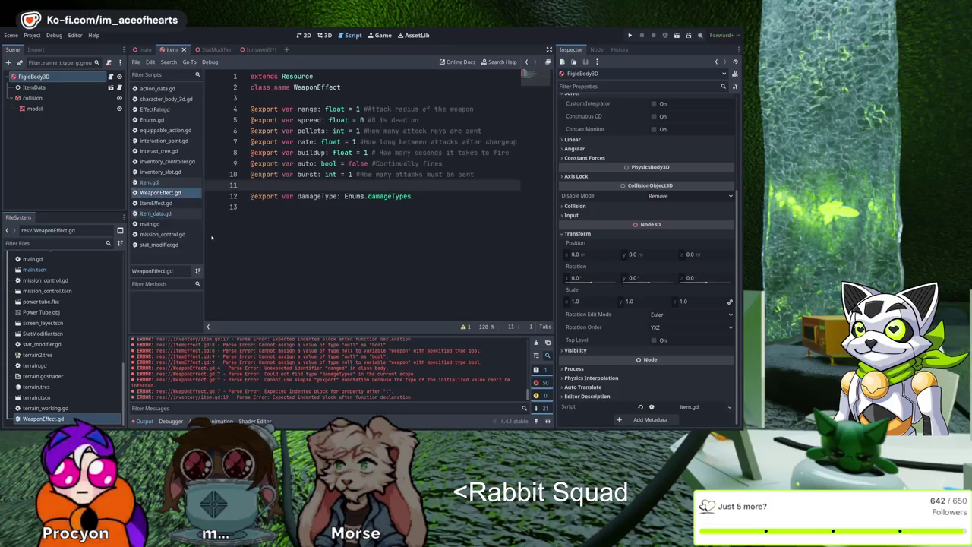
scroll(122, 402, "up", 3)
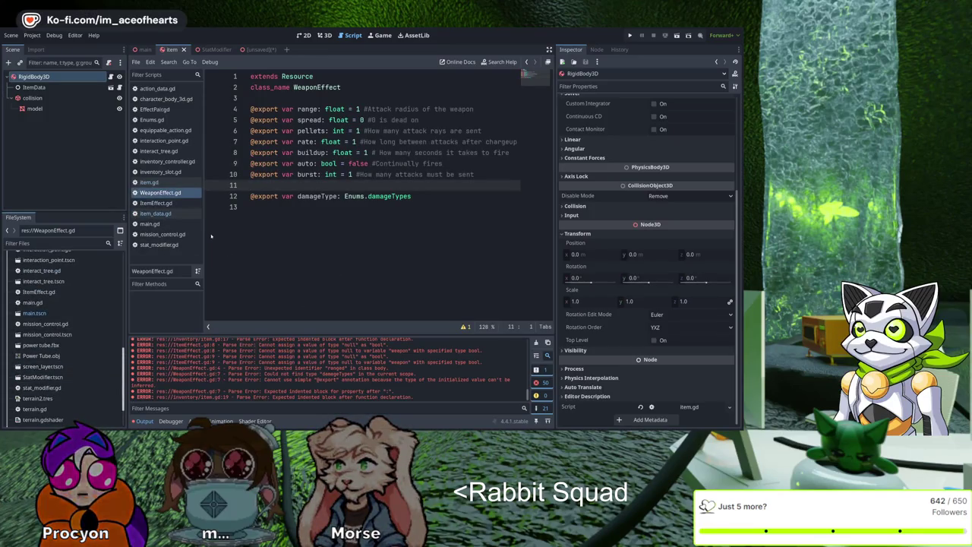
left_click(158, 244)
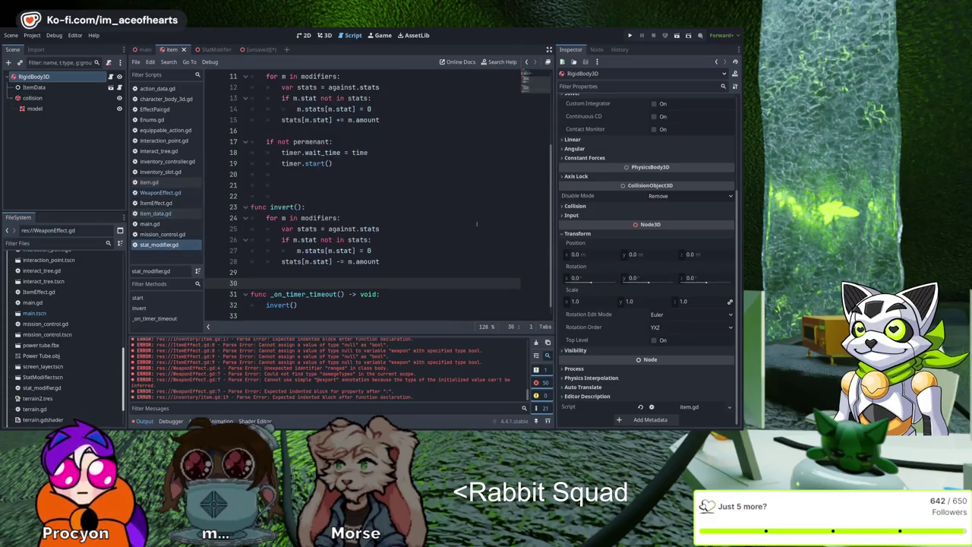
scroll(436, 310, "up", 4)
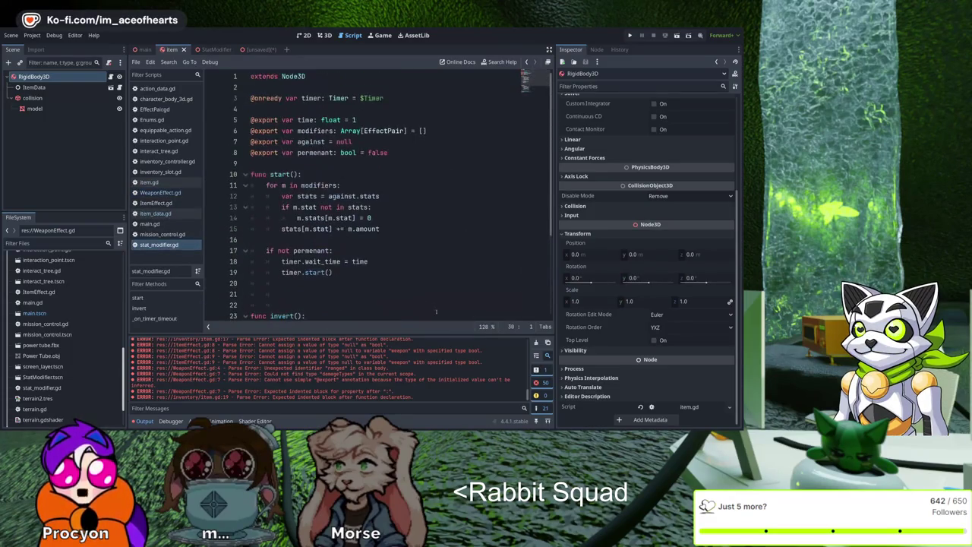
double_click(383, 131)
left_click(480, 163)
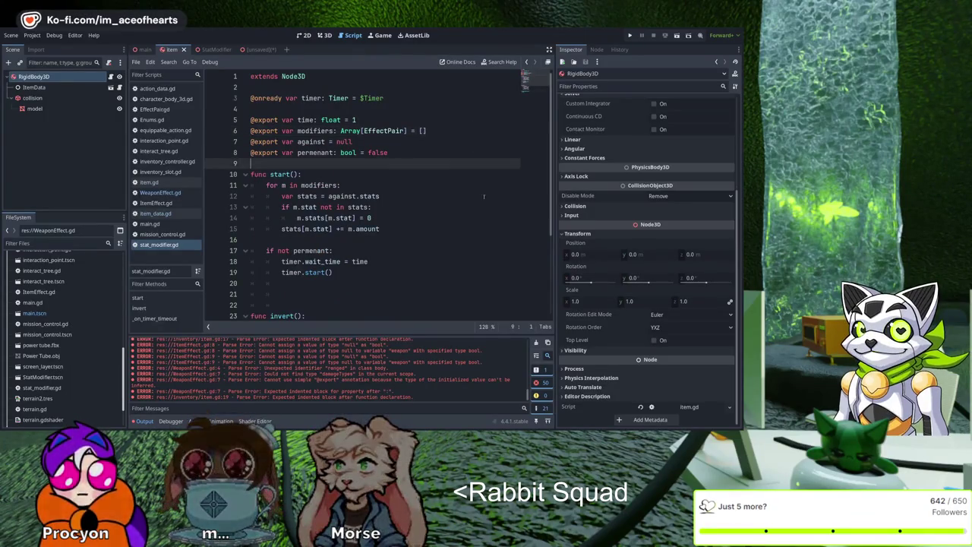
left_click(382, 91)
key("Up")
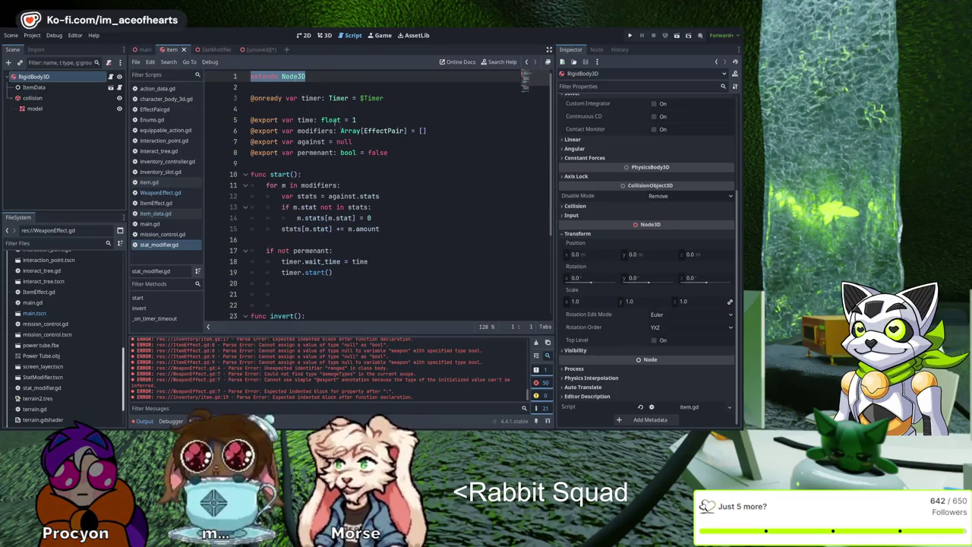
key("End")
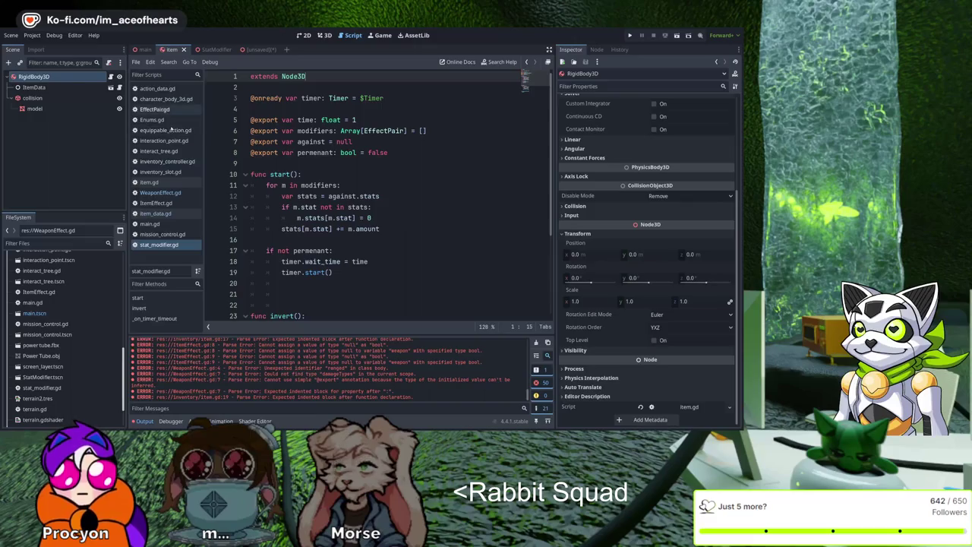
left_click(217, 49)
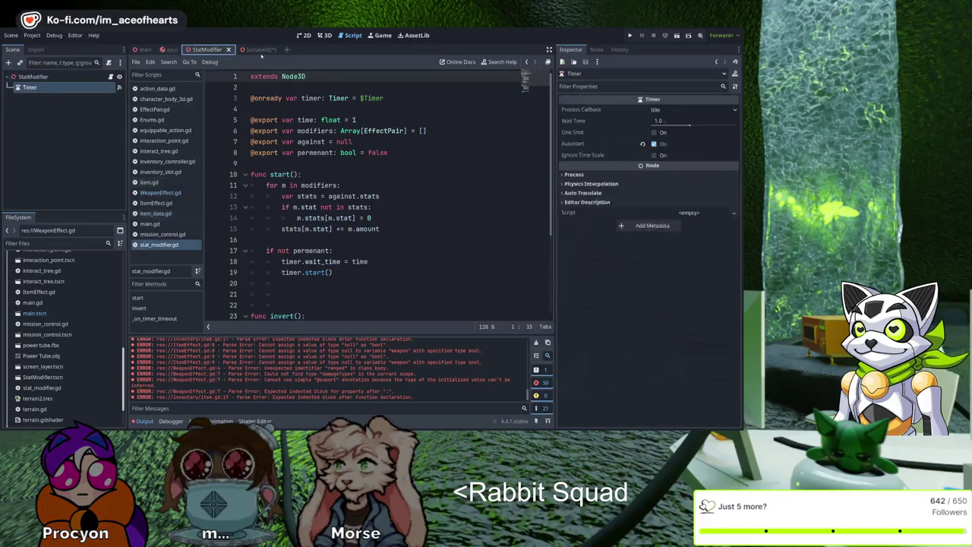
left_click(171, 49)
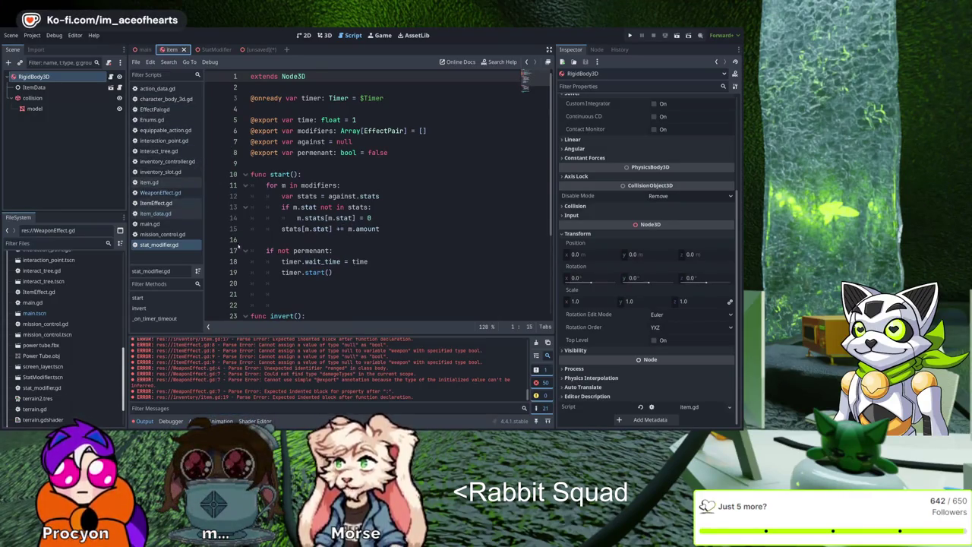
Step: In item.gd, rename the itemEffect export to statModifiers and retype its type as statmodifier
left_click(163, 182)
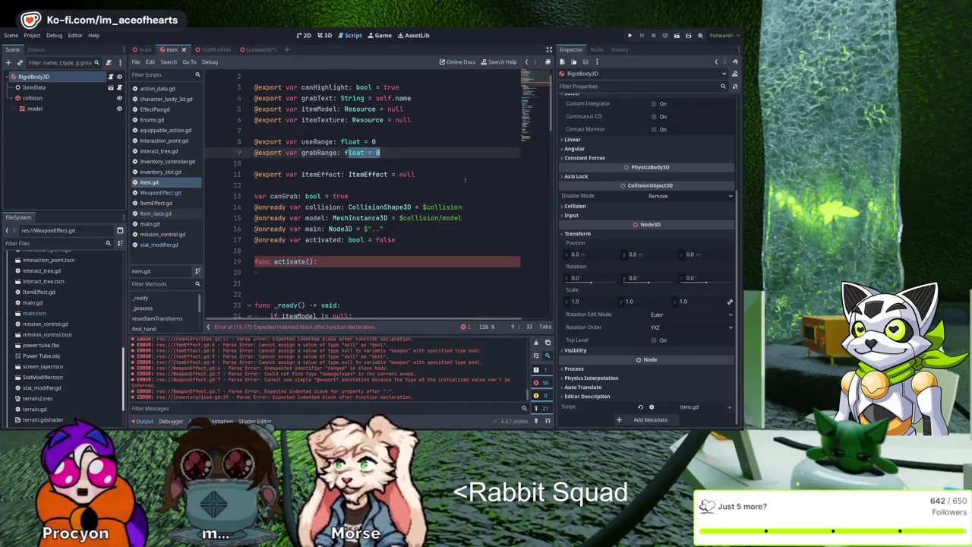
key("Down")
key("Down")
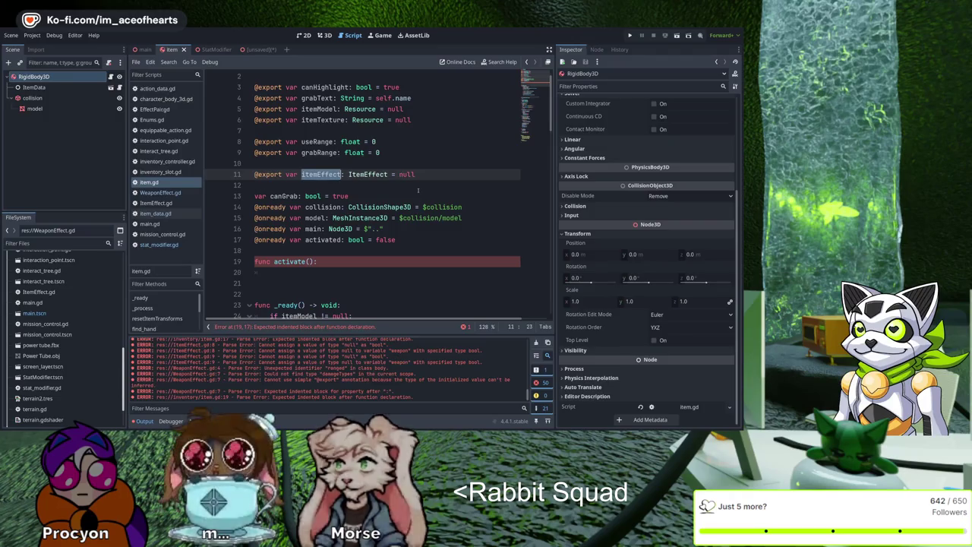
type("ite")
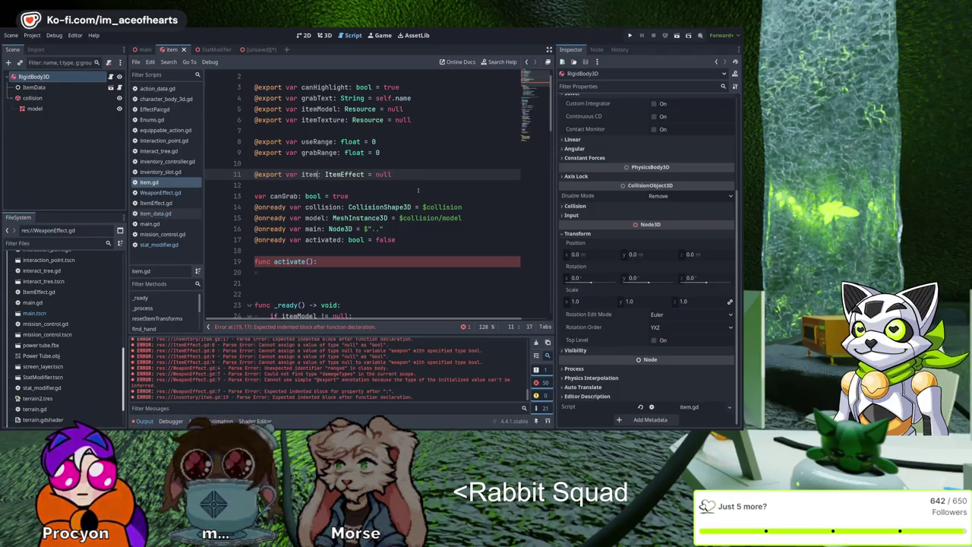
key("BackSpace")
key("BackSpace")
key("BackSpace")
type("stat")
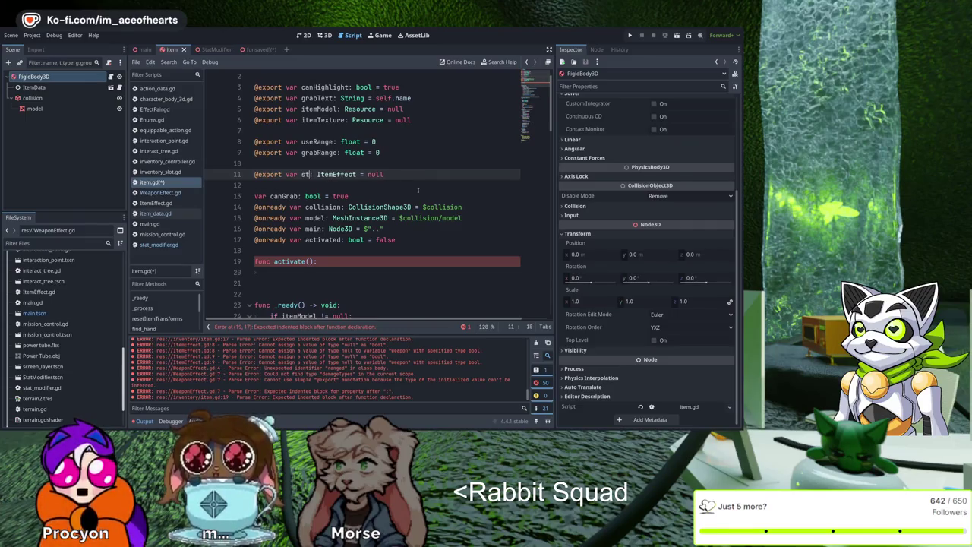
type("Modifiers")
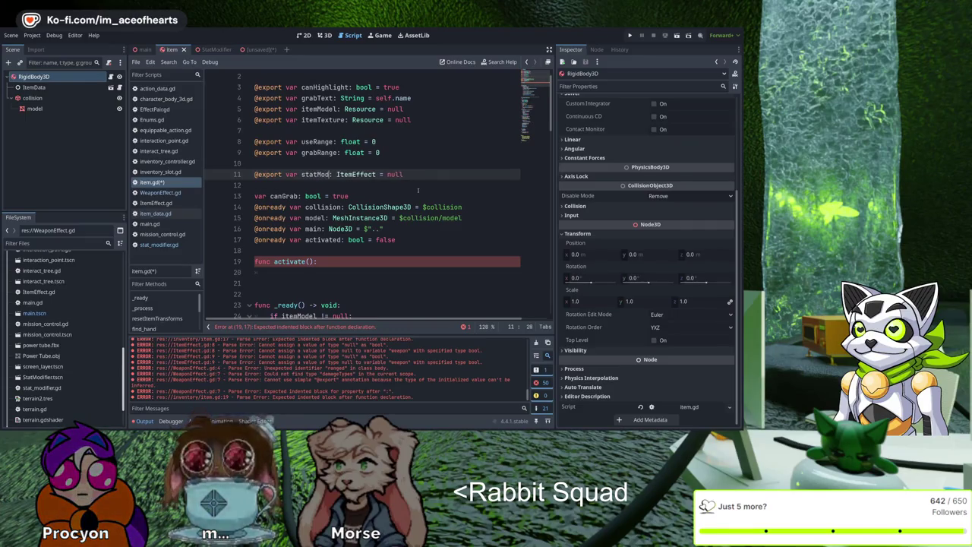
key("ctrl+shift+Right")
type("statmodifier")
Step: Drag the StatModifier node into item.gd, then remove the reference, leaving a blank line
scroll(435, 159, "up", 1)
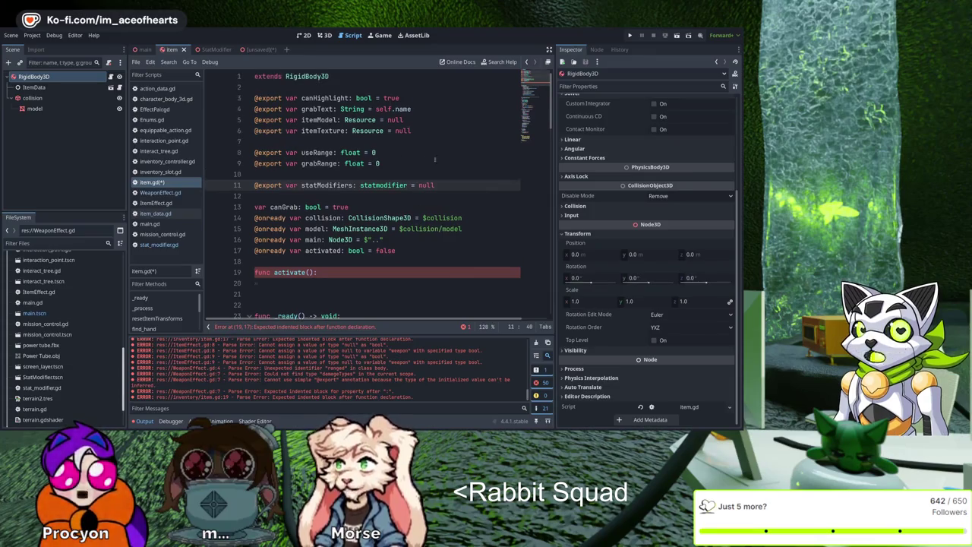
key("ctrl+Tab")
left_click_drag(33, 77, 342, 87)
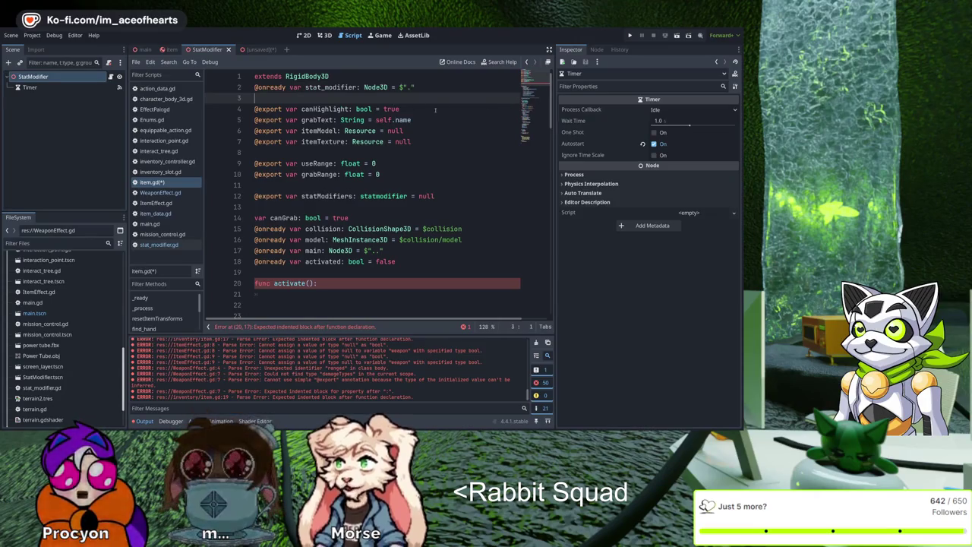
key("Up")
key("Up")
key("End")
key("Return")
key("Down")
key("shift+End")
key("BackSpace")
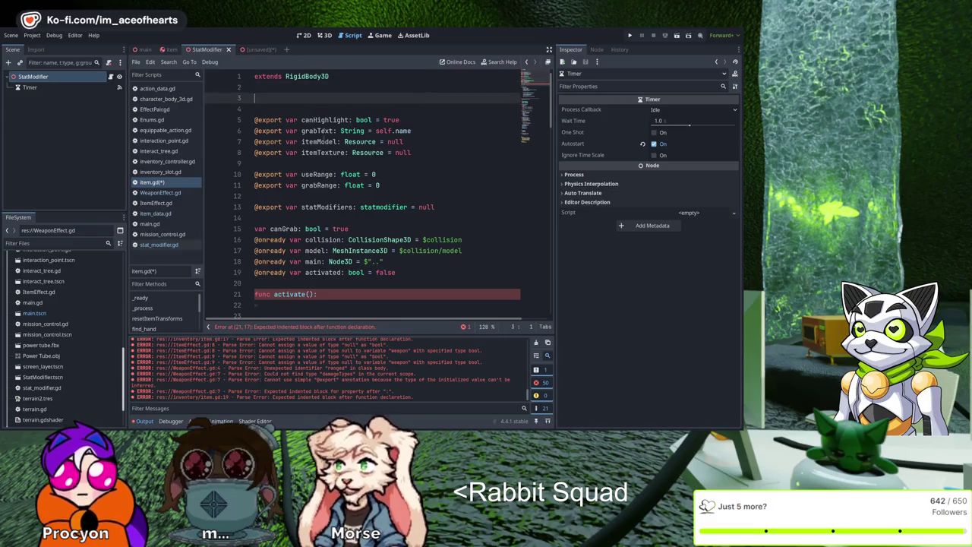
Step: Drag StatModifier.tscn in as a STAT_MODIFIER preload, then undo that line
scroll(69, 344, "down", 2)
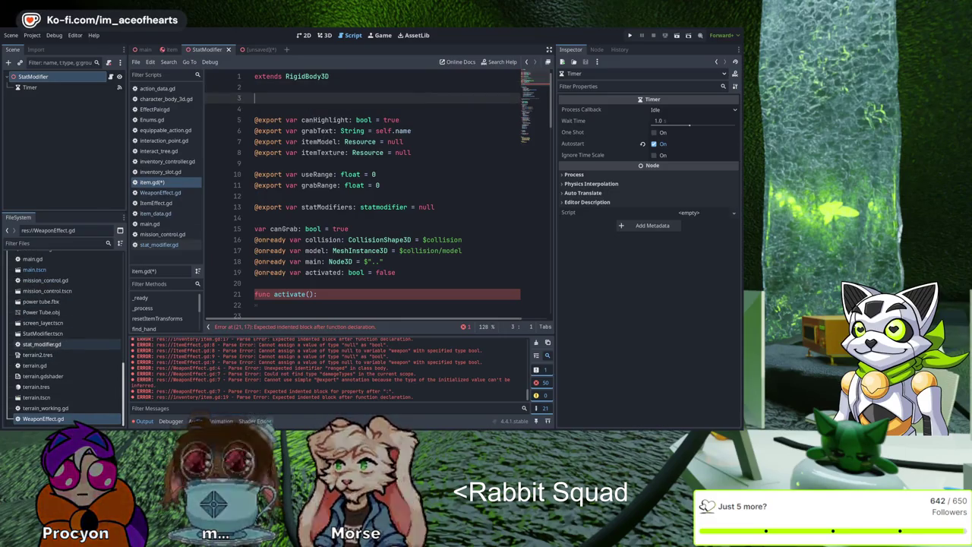
mouse_move(42, 334)
left_mouse_down()
mouse_move(250, 262)
mouse_move(431, 119)
left_mouse_up()
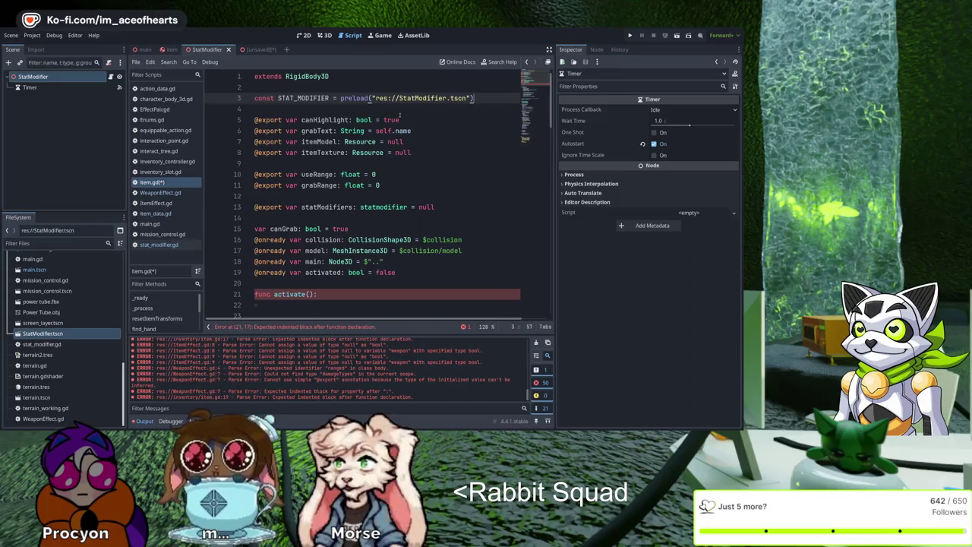
key("Down")
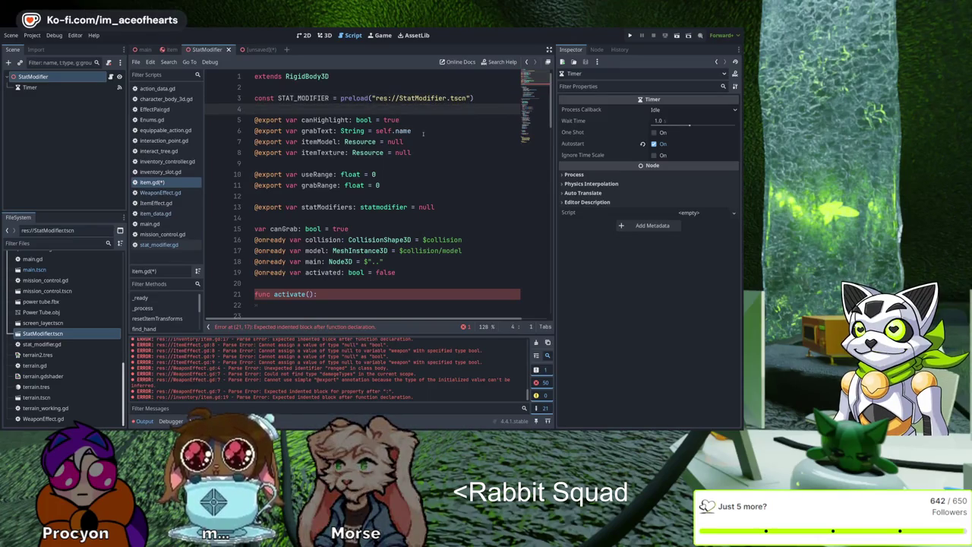
key("ctrl+z")
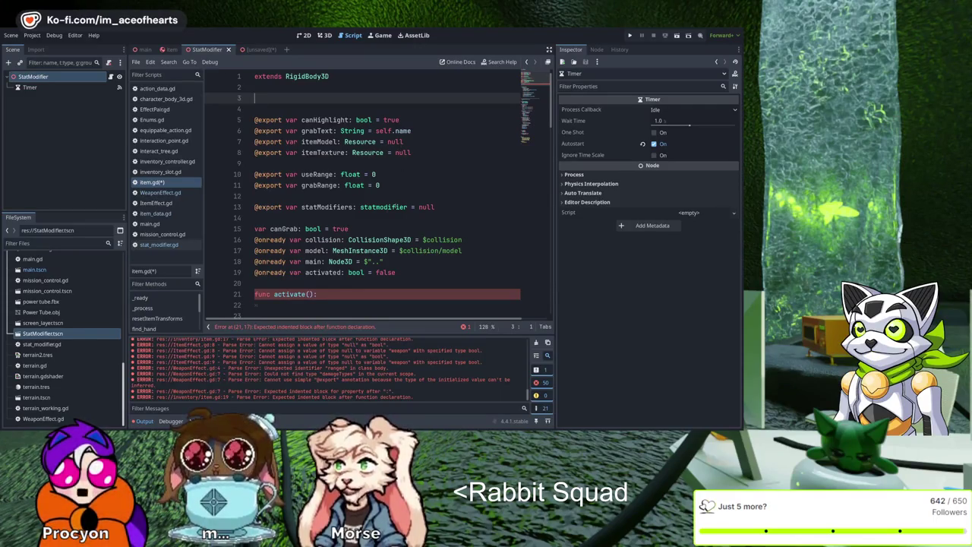
Step: Change line 13's type to Array[statModifier] and remove the null default
left_click(382, 206)
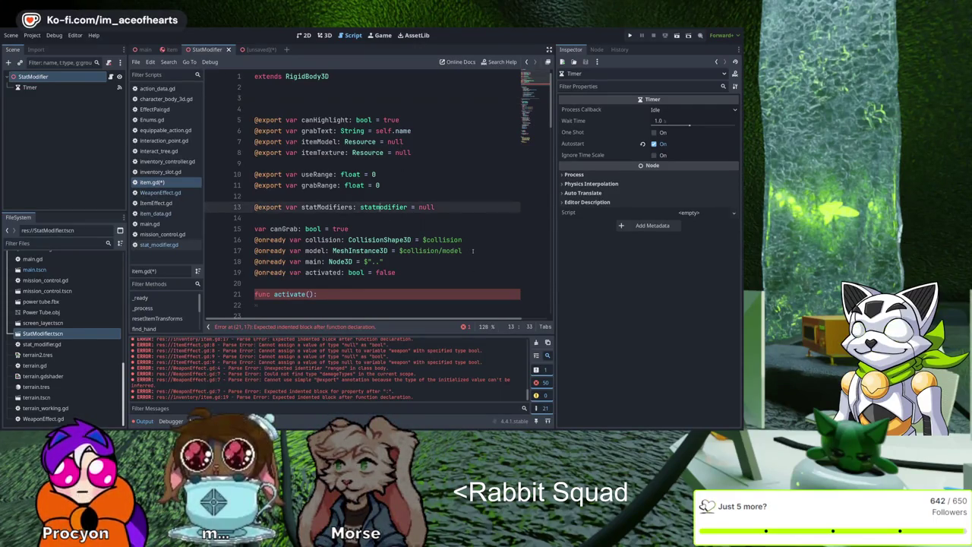
key("BackSpace")
type("M")
key("End")
key("BackSpace")
key("BackSpace")
key("BackSpace")
key("ctrl+Left")
key("ctrl+Left")
type("S")
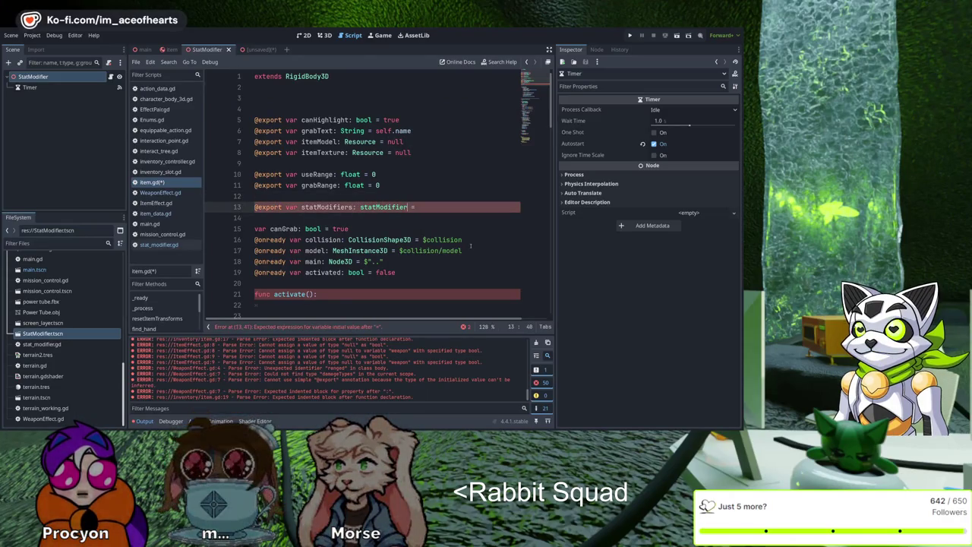
type("rray[")
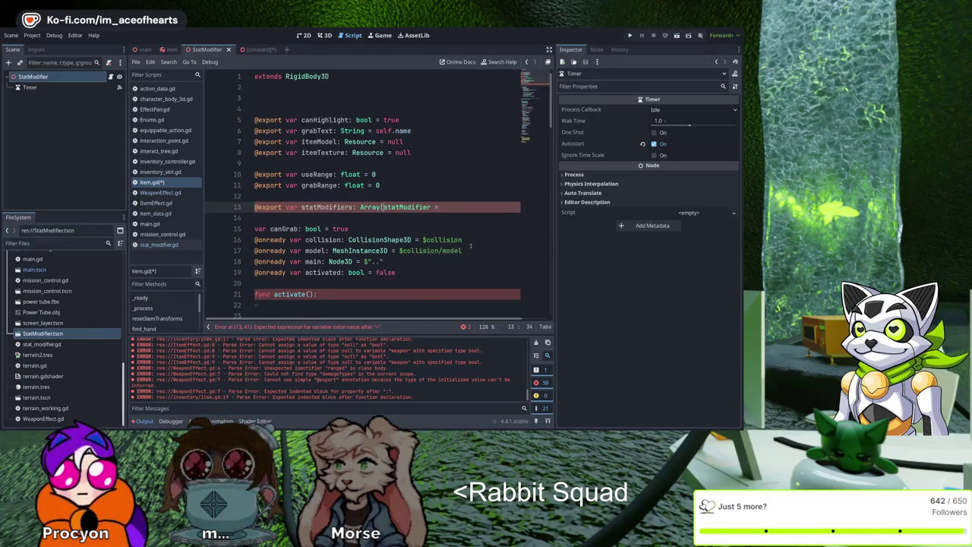
key("Home")
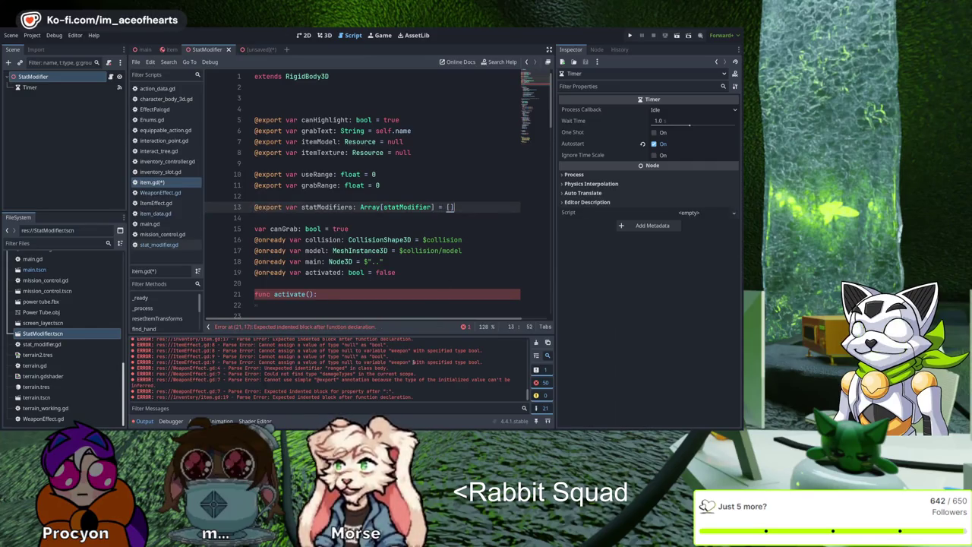
Step: Delete the empty activate function and save item.gd
left_click(302, 294)
key("BackSpace")
key("BackSpace")
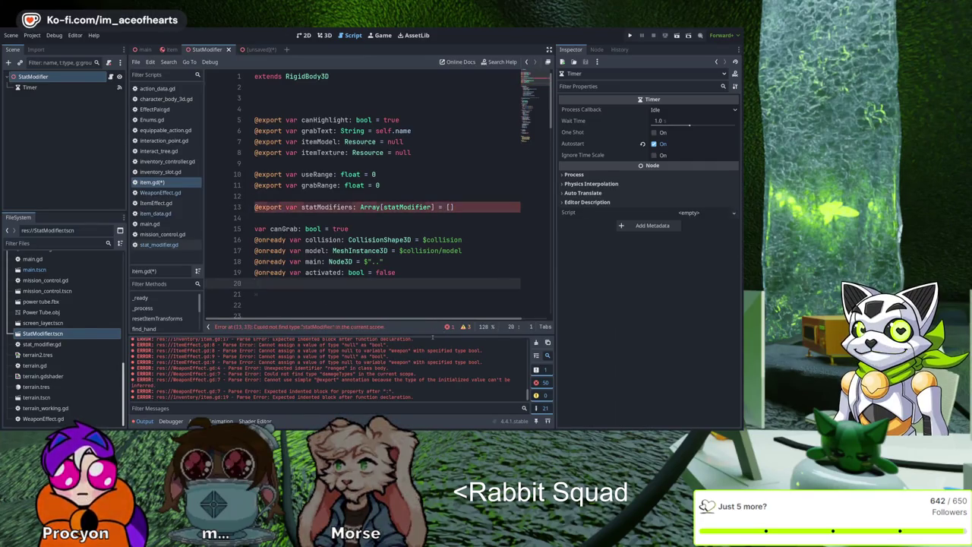
key("ctrl+s")
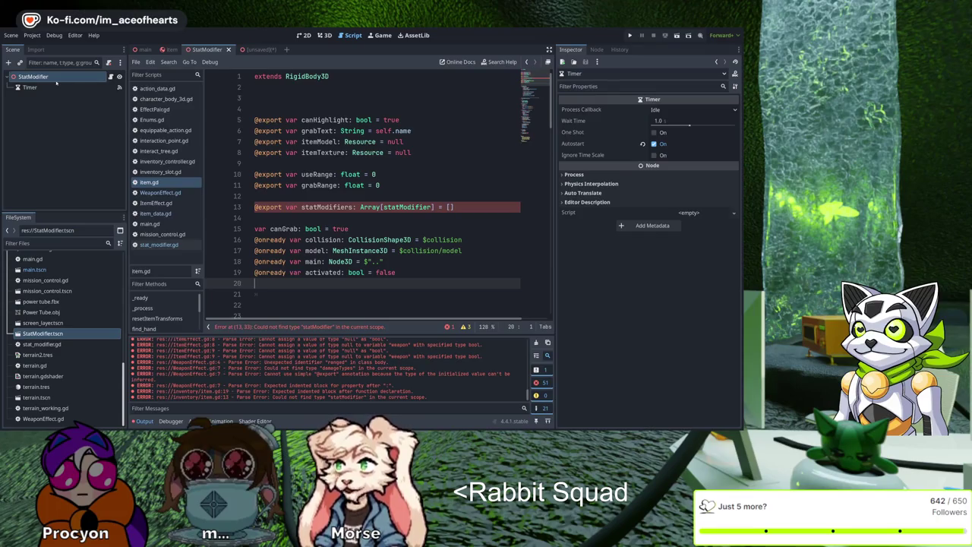
Step: Preload StatModifier.tscn into item.gd again as STAT_MODIFIER and use it inside the Array type
mouse_move(43, 334)
left_mouse_down()
mouse_move(152, 308)
mouse_move(419, 114)
left_mouse_up()
double_click(304, 98)
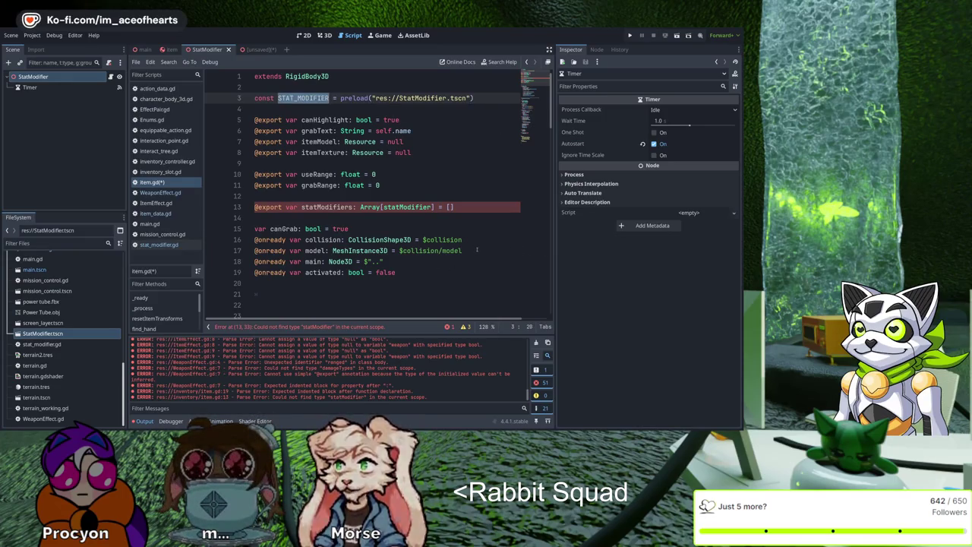
left_click(381, 206)
type("STAT_MODIFIER.")
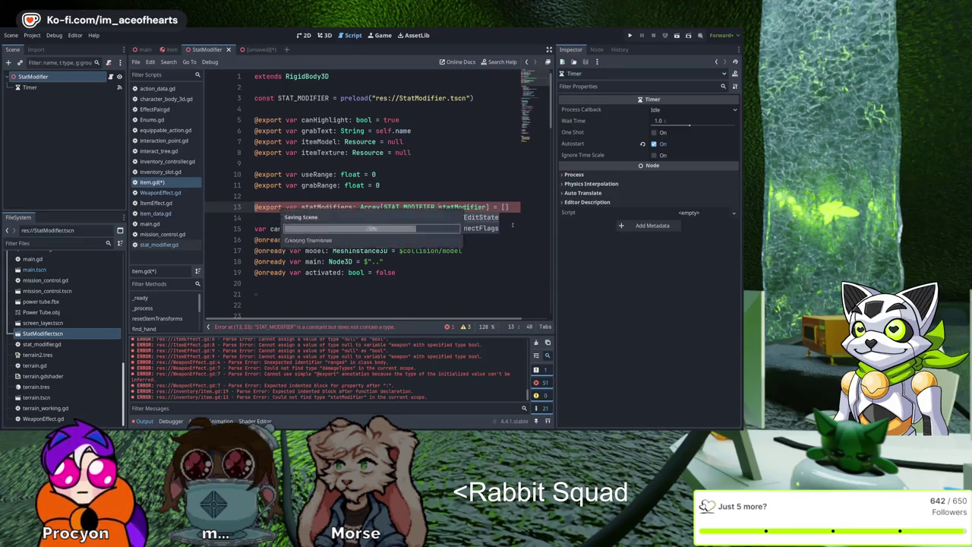
key("ctrl+s")
key("Escape")
key("Up")
key("Up")
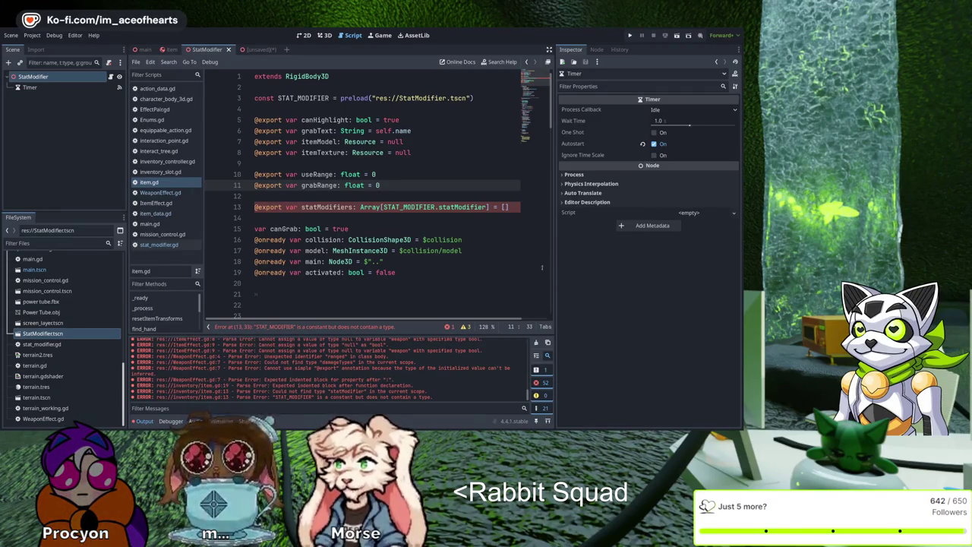
Step: Delete the STAT_MODIFIER.statModifier element type from the statModifiers array
key("Down")
key("Down")
key("ctrl+Right")
key("ctrl+Right")
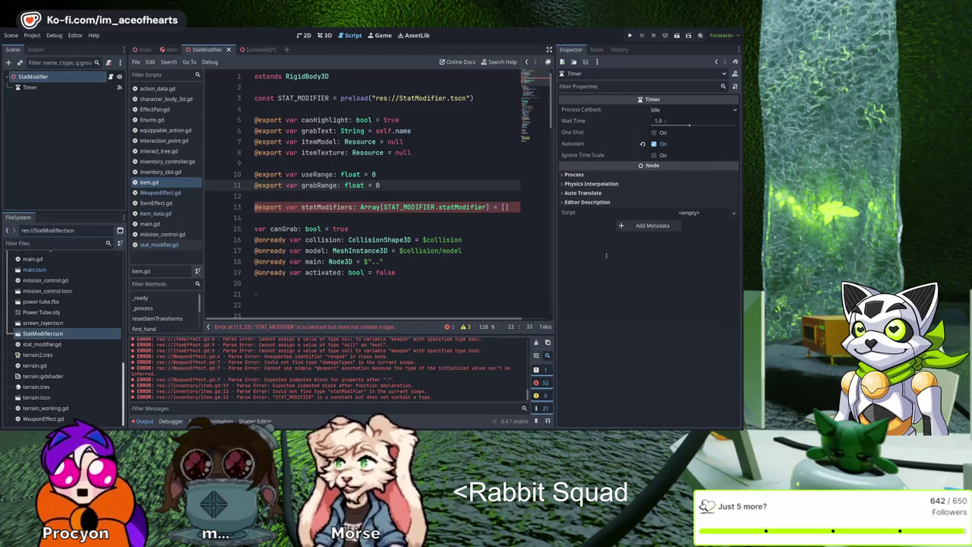
key("ctrl+shift+Left")
key("ctrl+shift+Left")
key("ctrl+shift+Left")
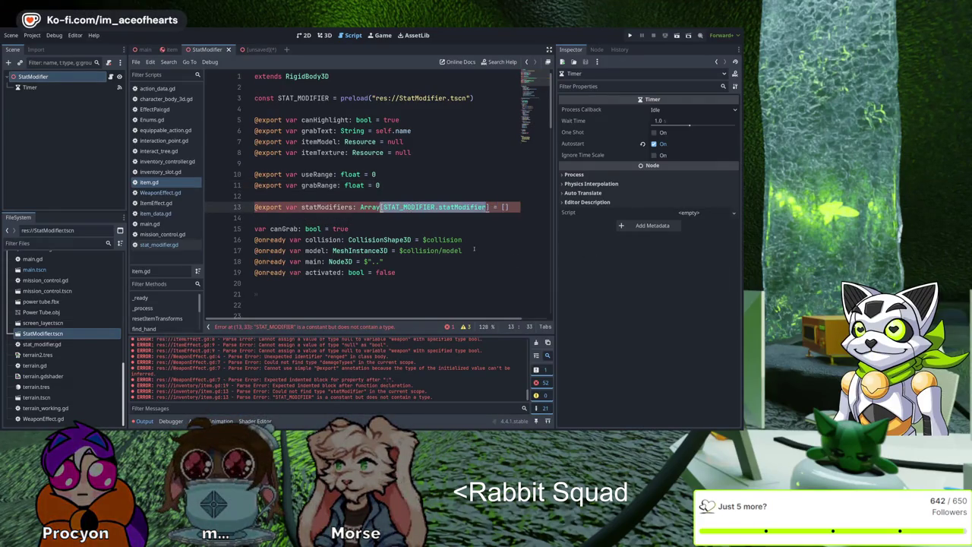
key("Right")
key("ctrl+shift+Right")
key("ctrl+shift+Right")
key("ctrl+shift+Right")
key("Delete")
key("alt+Left")
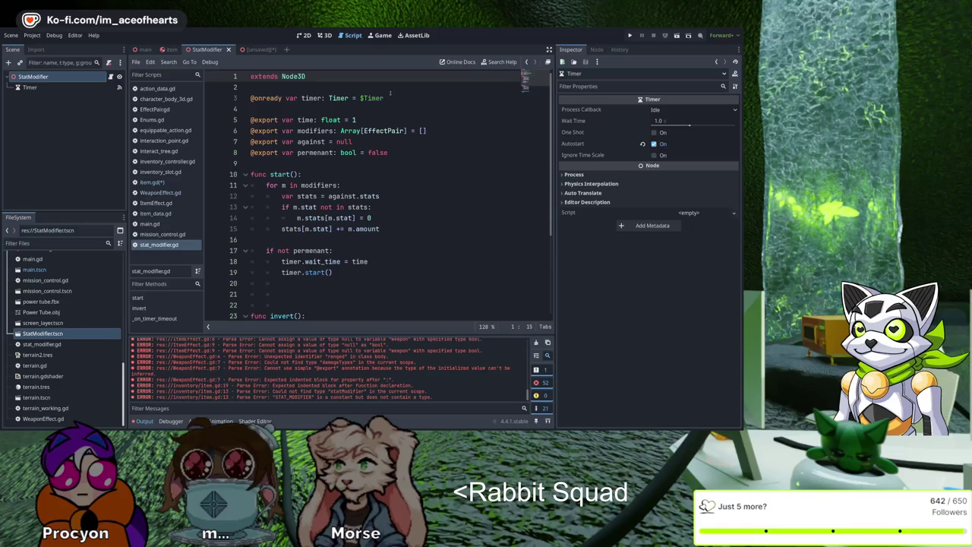
Step: Try changing stat_modifier.gd's base type to Resource and adding a class_name line
key("ctrl+shift+Left")
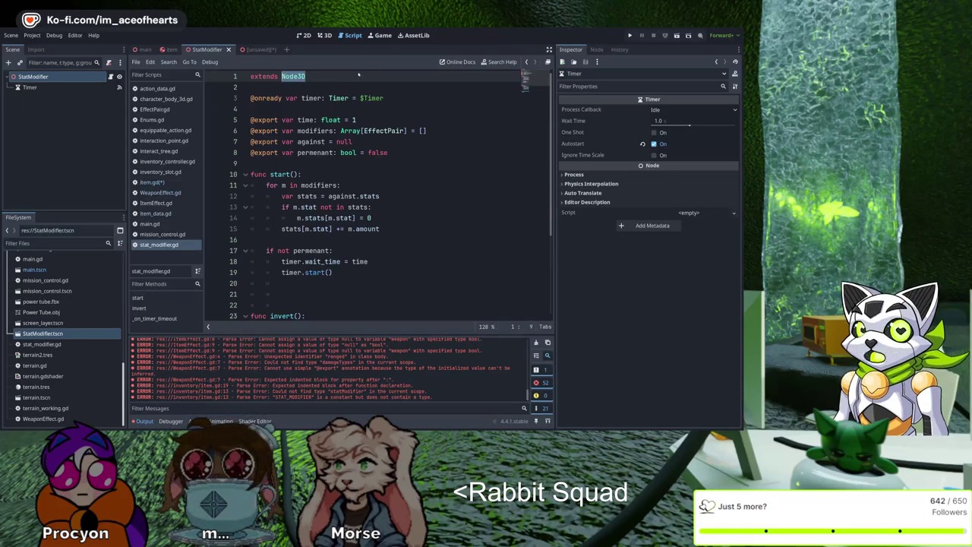
type("Resource")
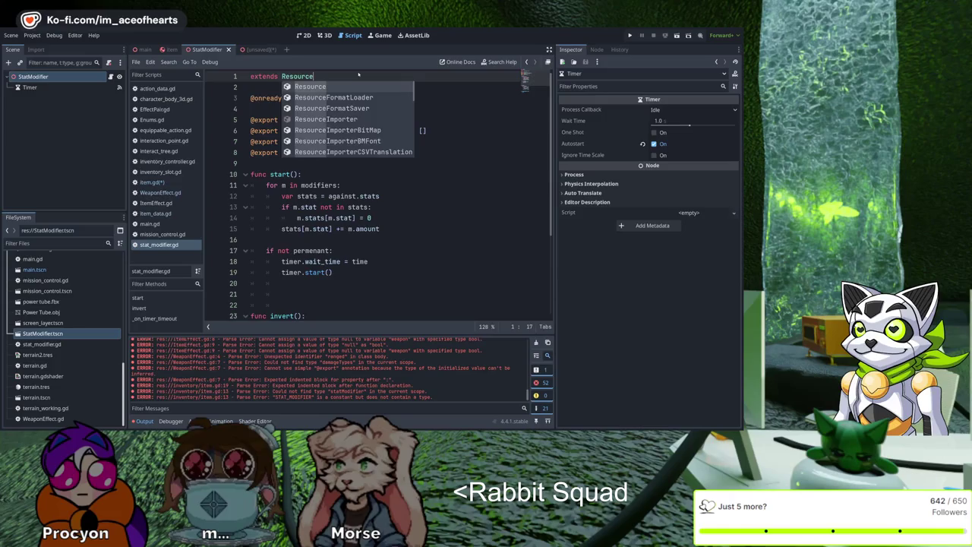
key("Escape")
key("Down")
type("class_name")
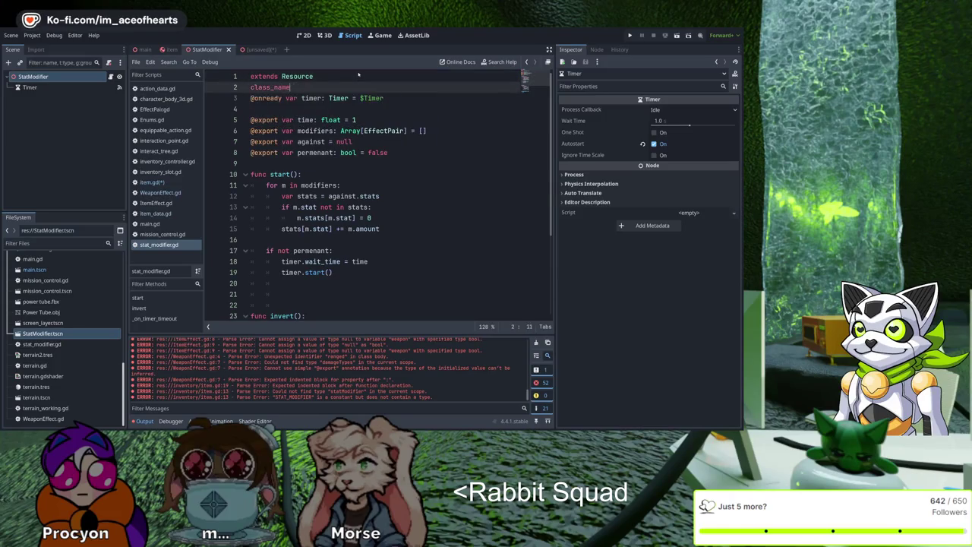
key("Return")
key("Up")
key("End")
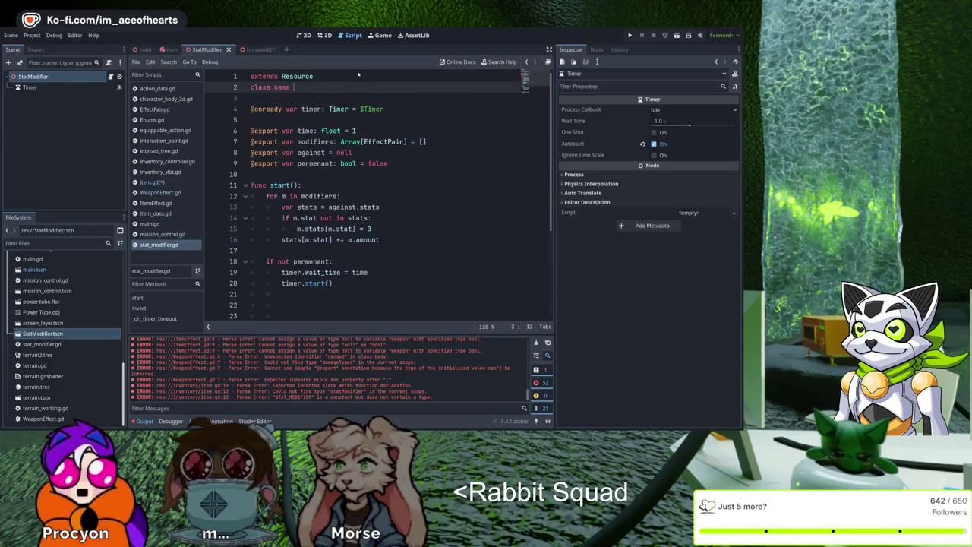
key("Down")
Step: Undo those edits and add 'class_name statModifier' below extends Node3D
key("ctrl+z")
key("ctrl+z")
key("ctrl+z")
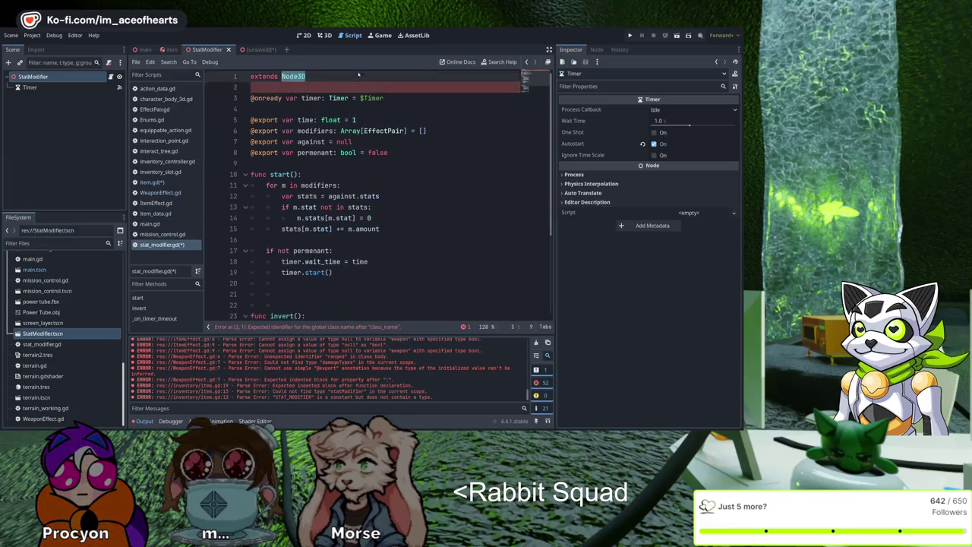
type("clas")
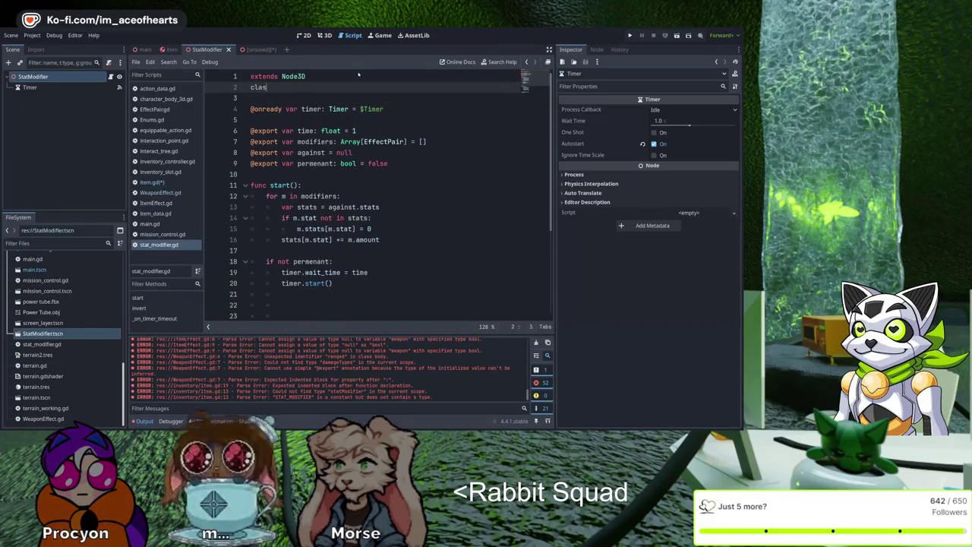
type("s_name statM")
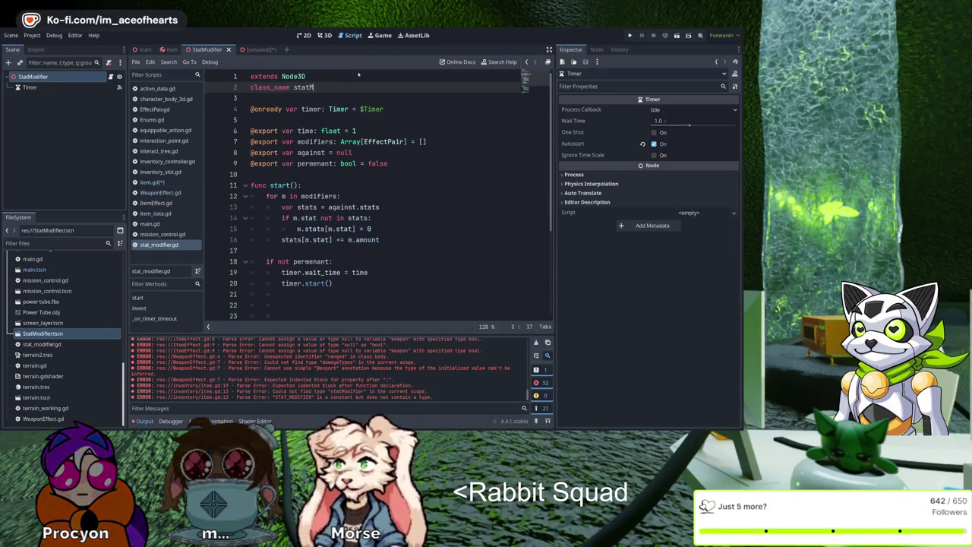
type("odifier")
key("ctrl+shift+Left")
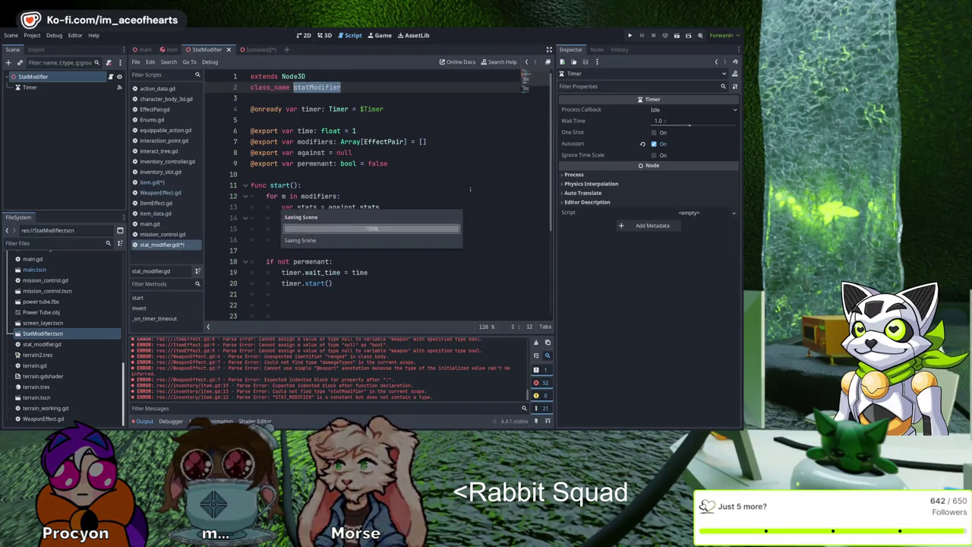
left_click(148, 182)
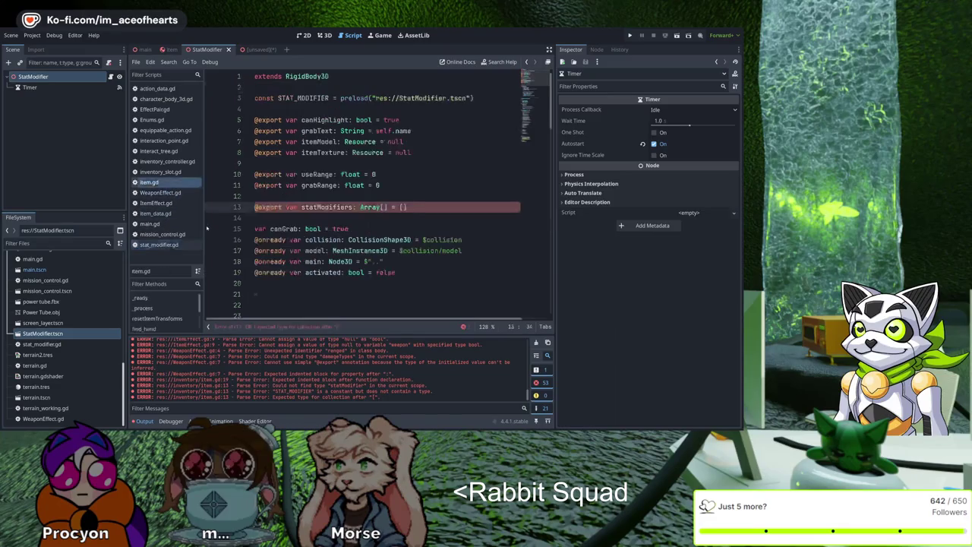
Step: Remove the STAT_MODIFIER preload, save item.gd, and add one element to the item's Stat Modifiers
key("ctrl+z")
key("ctrl+z")
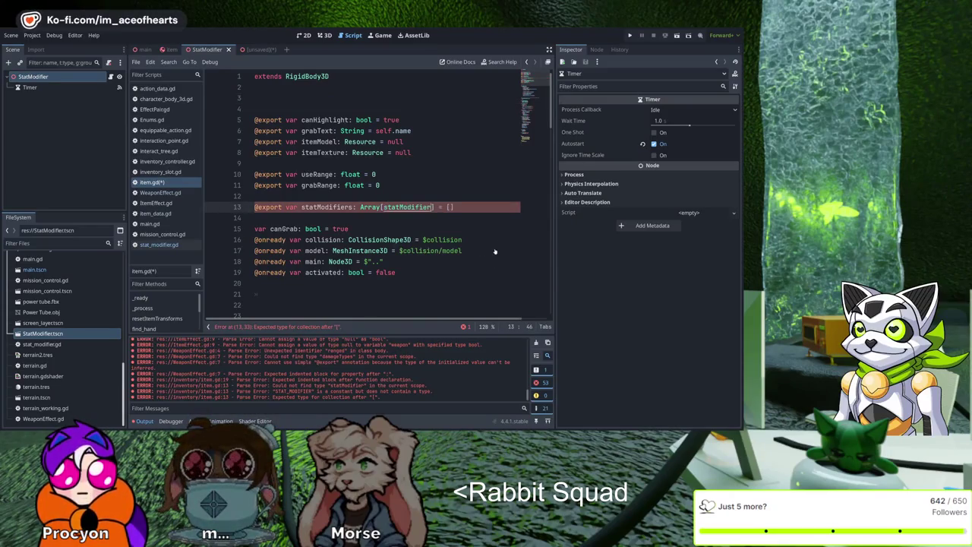
key("ctrl+s")
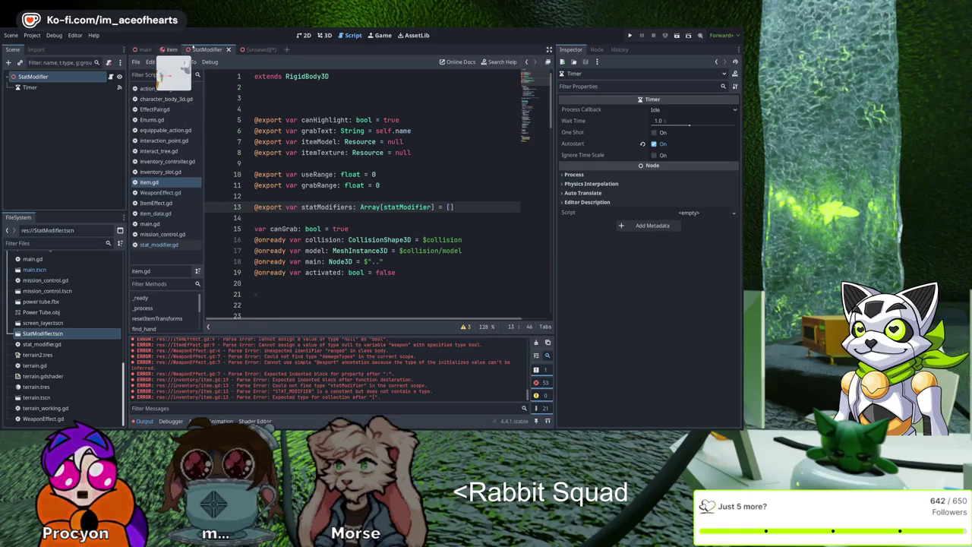
left_click(169, 49)
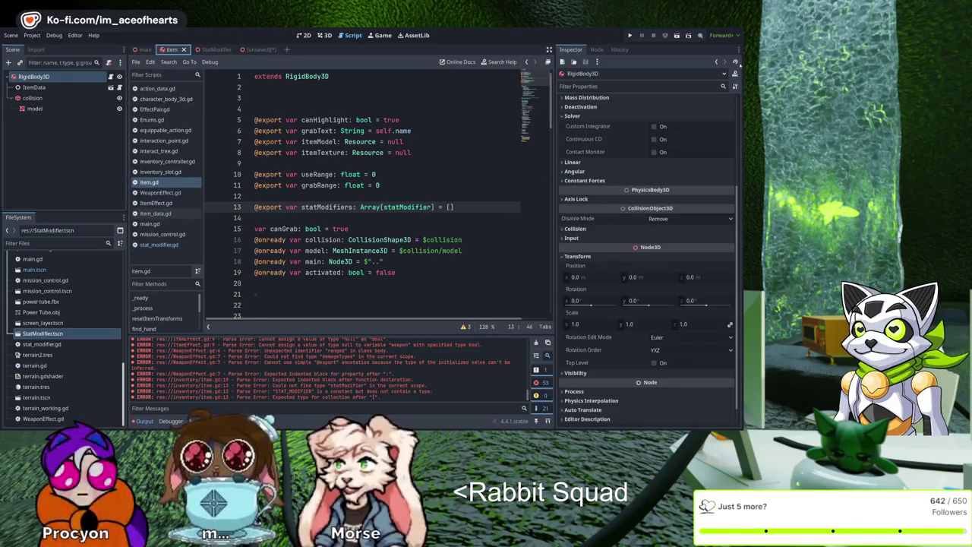
scroll(734, 114, "up", 4)
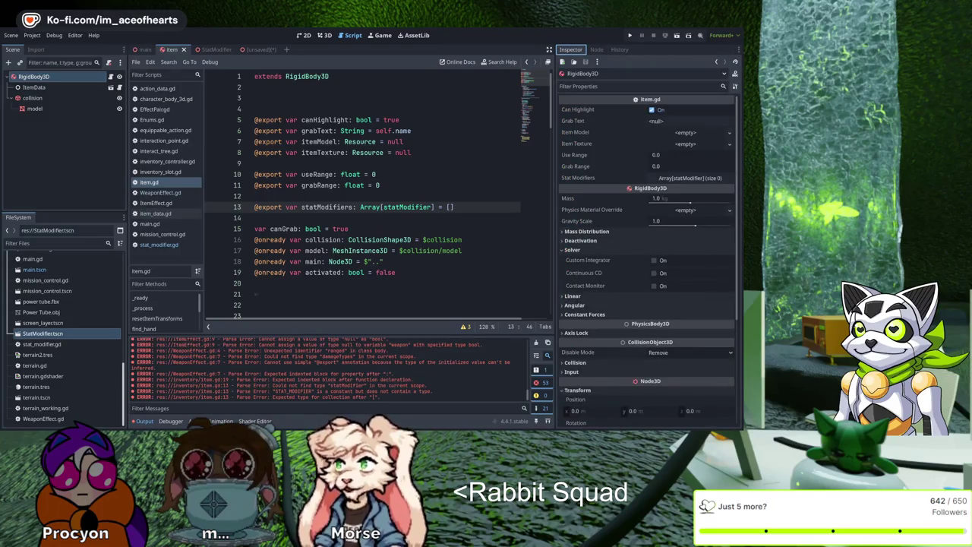
left_click(690, 177)
left_click(647, 204)
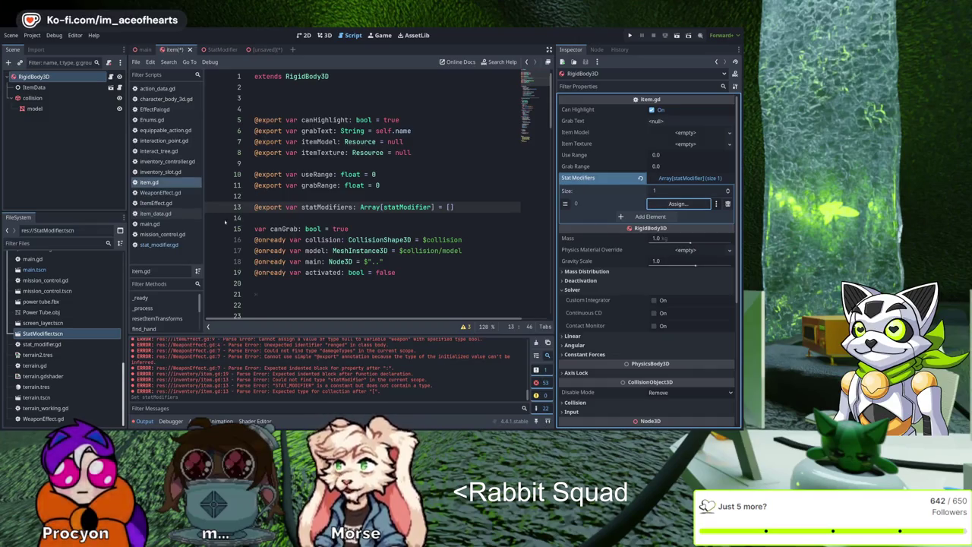
Step: Open the statModifier script and begin replacing its Node3D base type
key("F12")
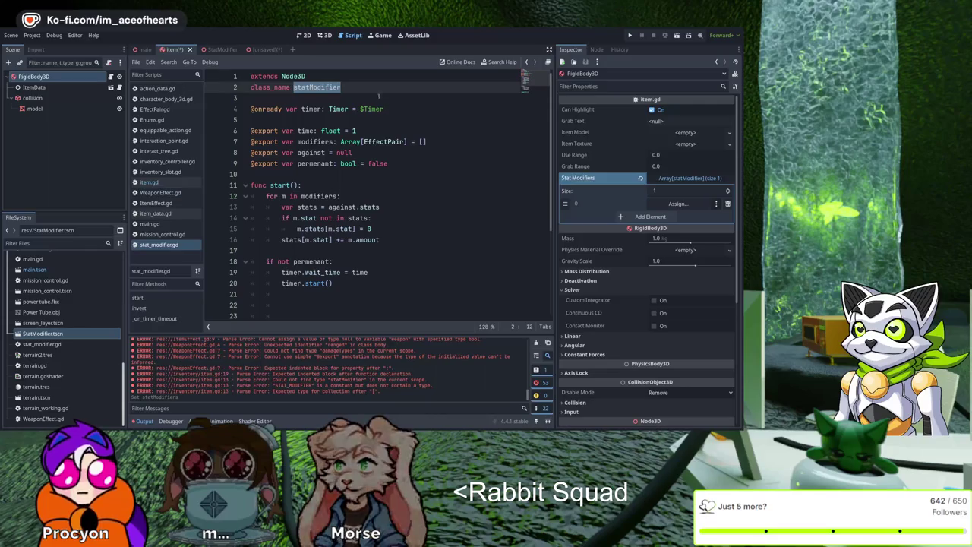
type("StatModifier")
key("Up")
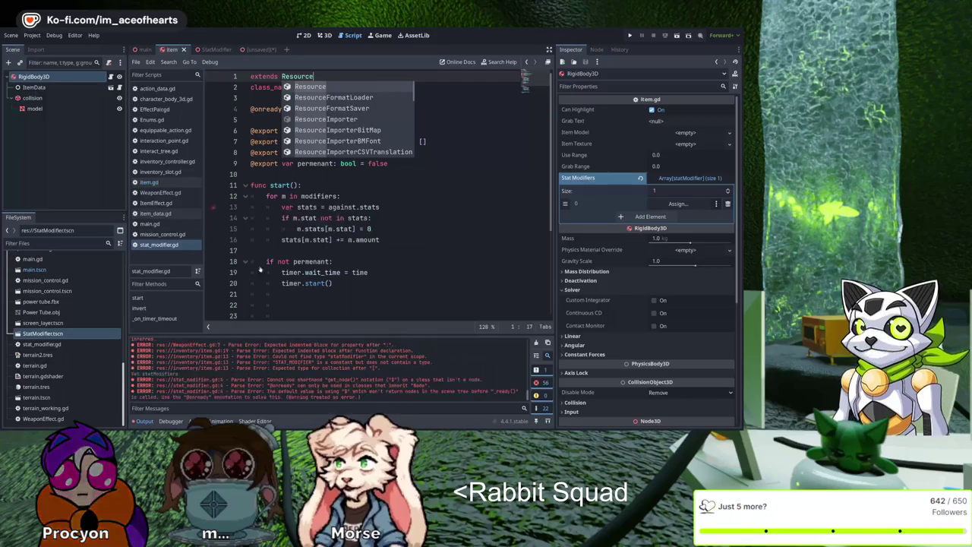
key("Return")
left_click(486, 185)
key("ctrl+s")
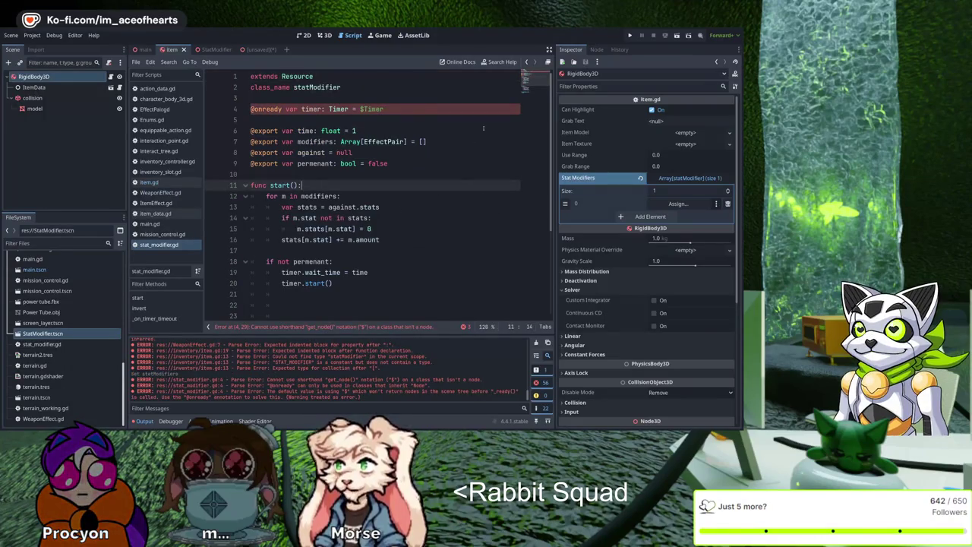
key("Up")
key("Up")
key("Up")
key("ctrl+shift+Left")
type("Node3D")
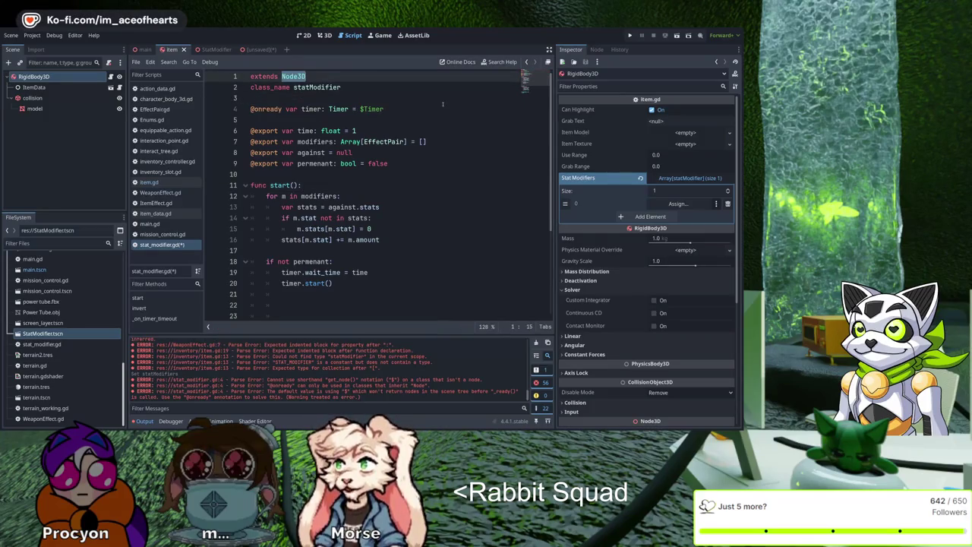
key("Down")
key("Down")
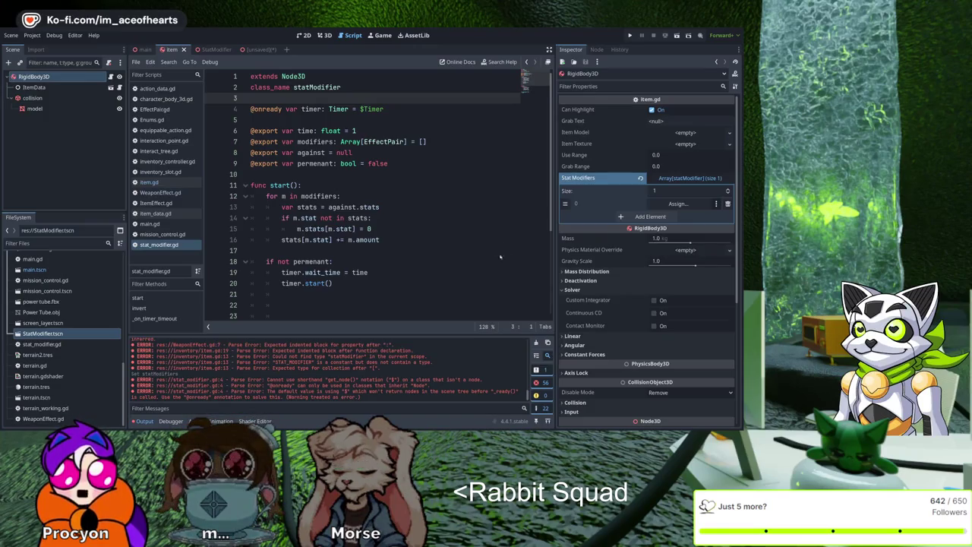
key("Down")
key("Down")
key("Down")
key("End")
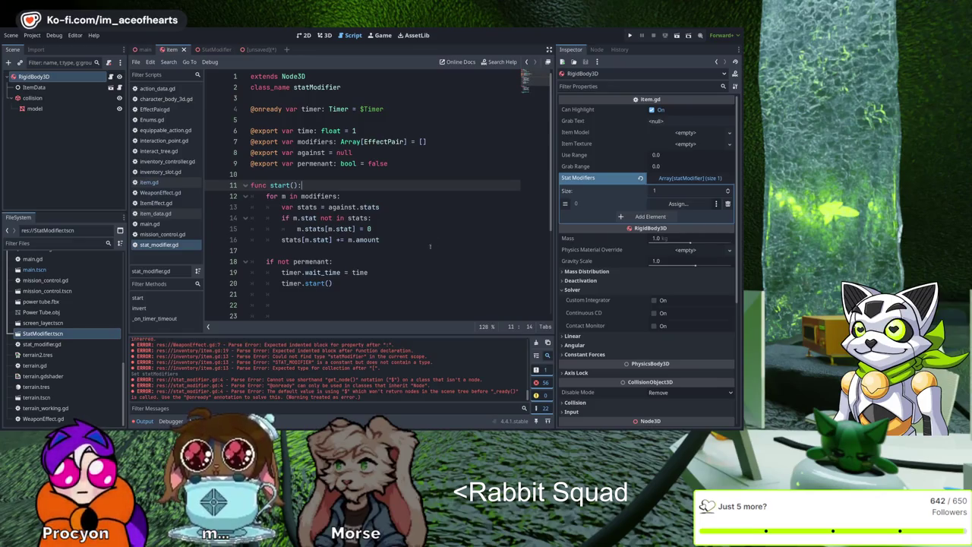
key("F5")
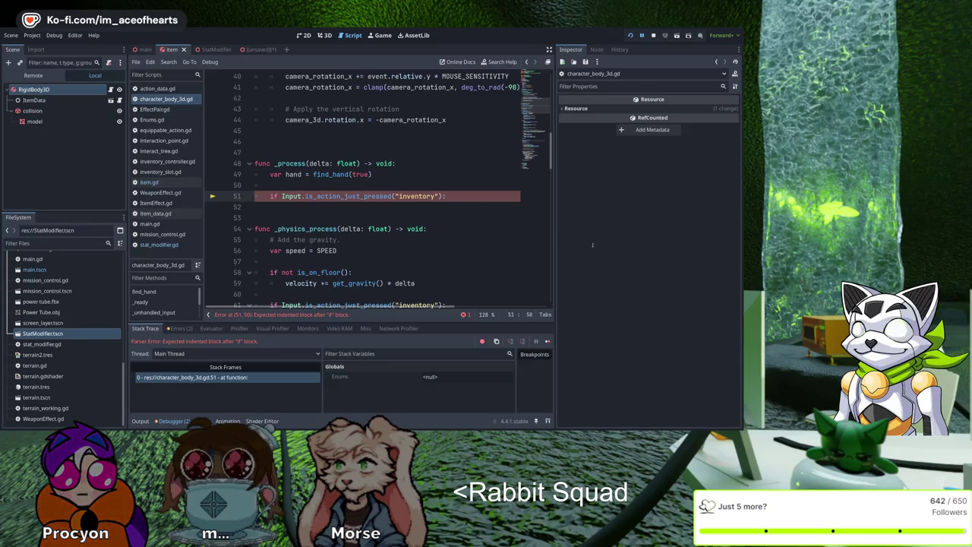
Step: Add an indented pass line under the inventory check on line 51 and rerun the project
key("Return")
type("pass")
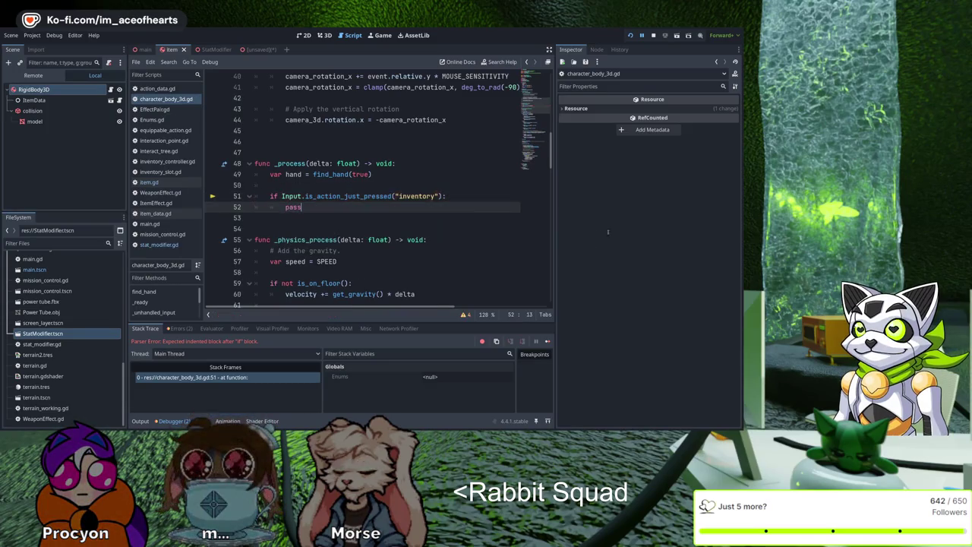
key("F5")
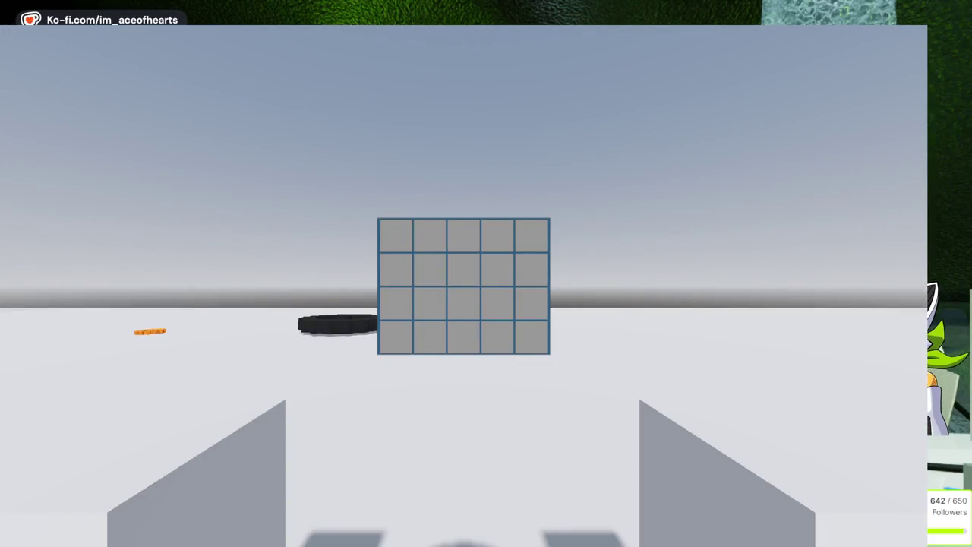
Step: Walk forward past the gear and turn to face the orange machine
key("Tab")
key("w")
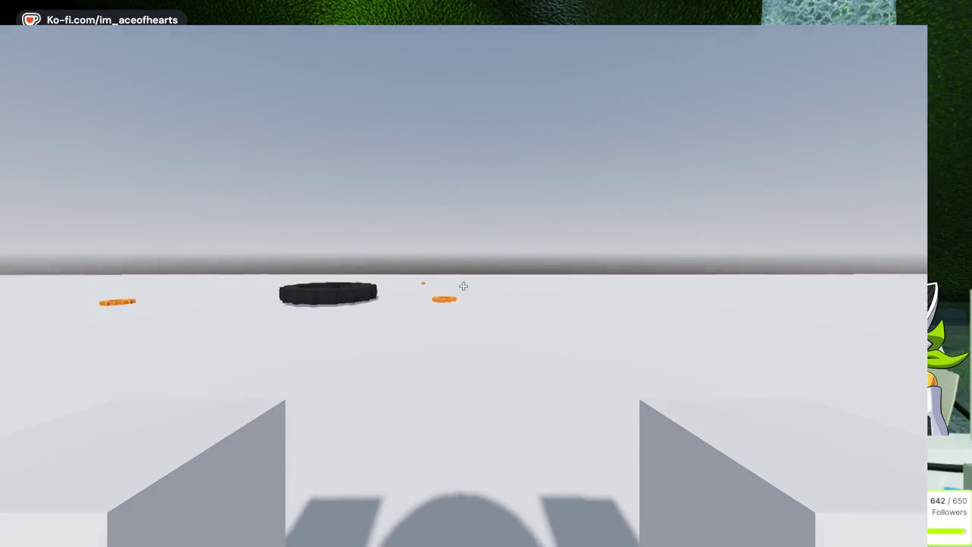
key("w")
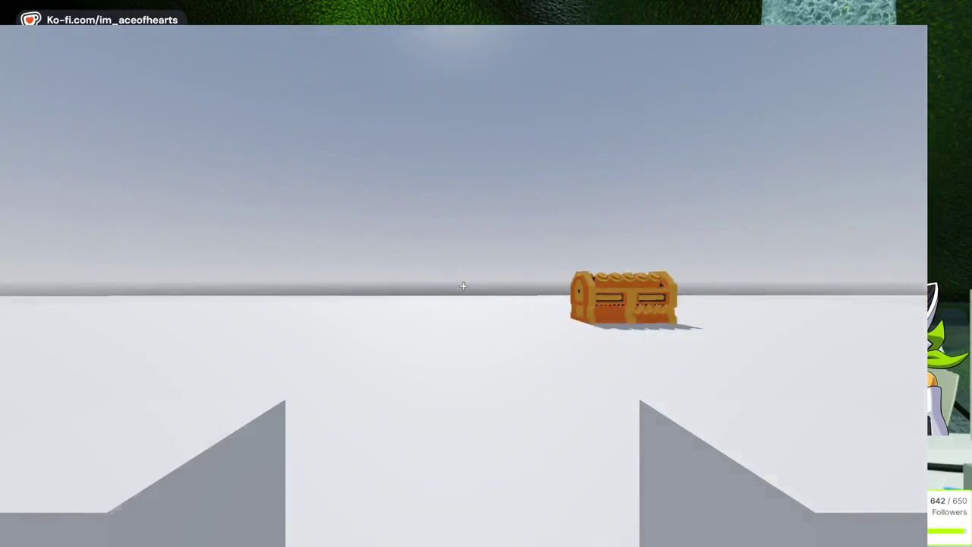
key("w")
key("w")
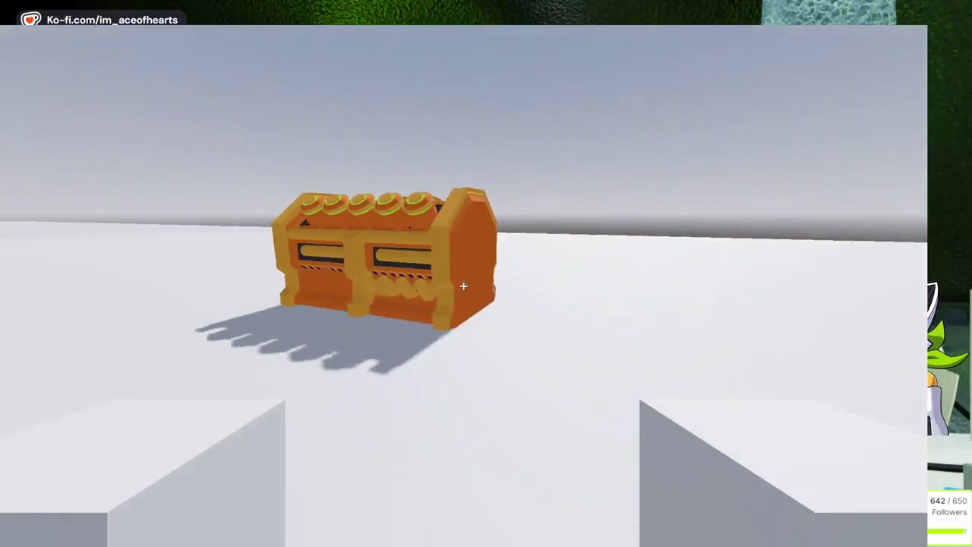
Step: From the inventory, place the gear and power core on the machine, then stop the game
key("e")
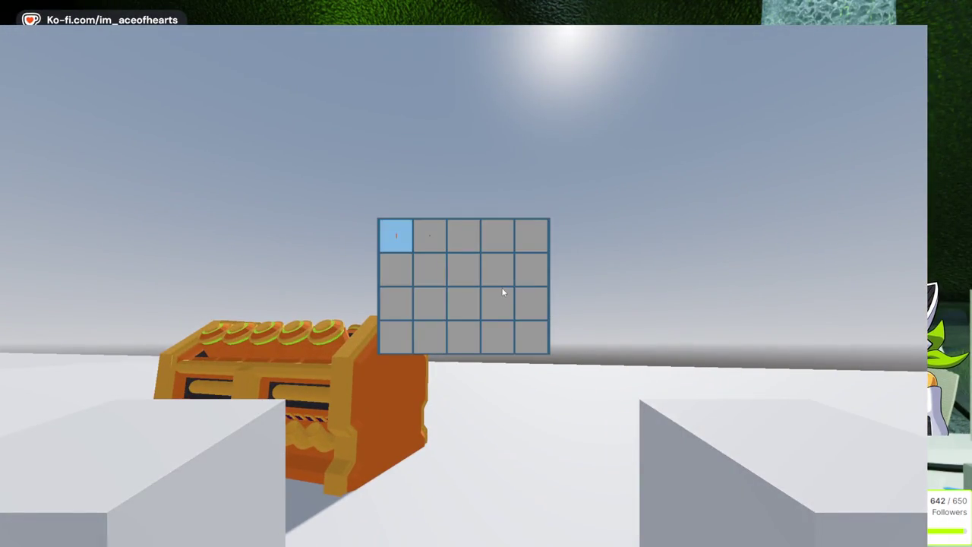
key("e")
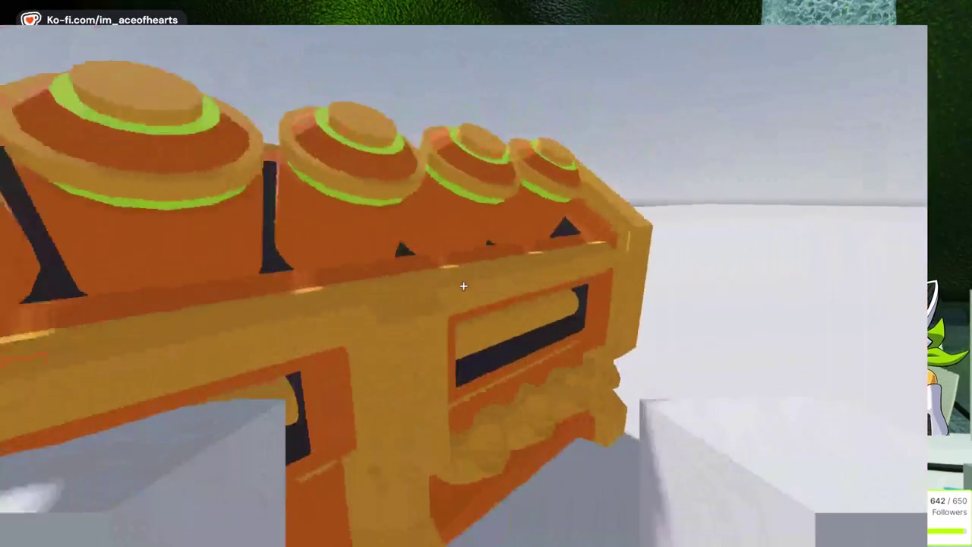
key("e")
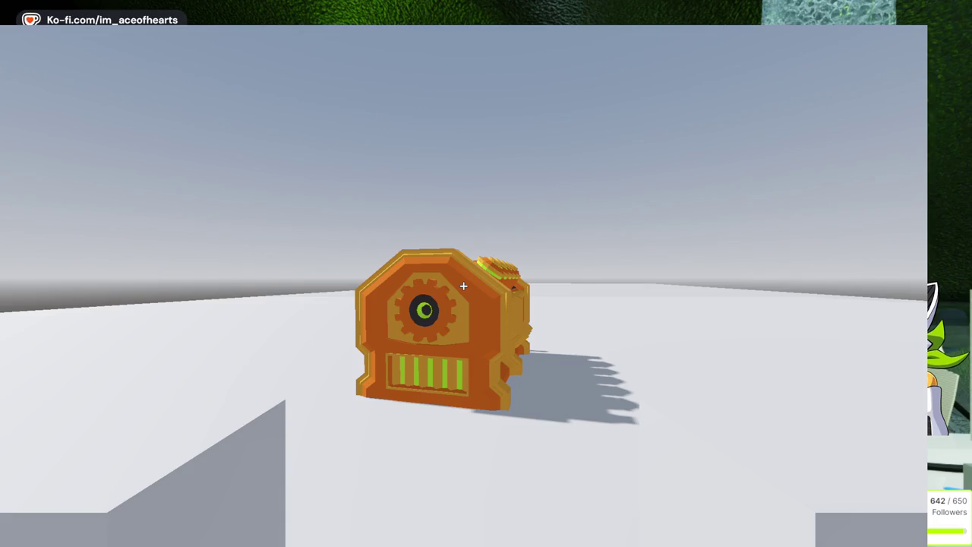
key("Escape")
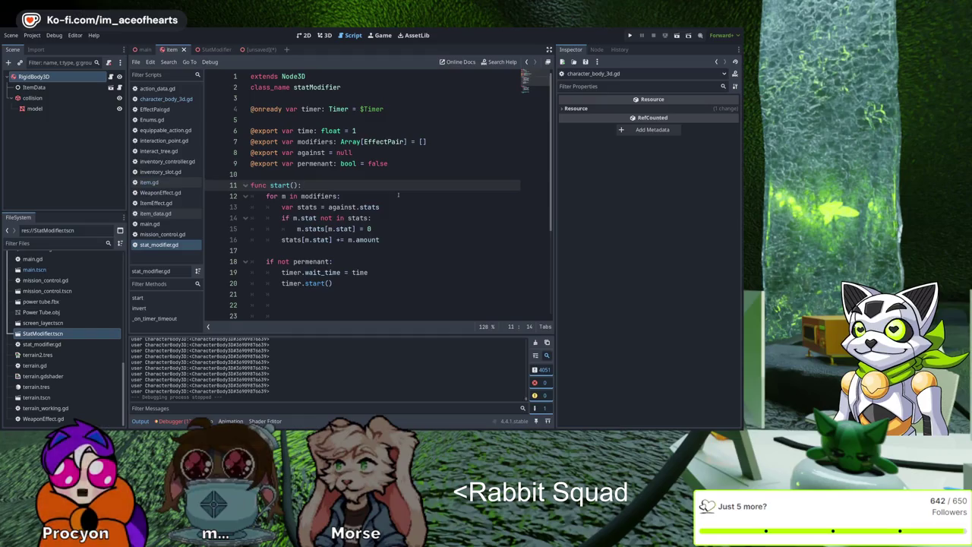
Step: Open item.gd to view its statModifiers Array[statModifier] export
left_click(149, 183)
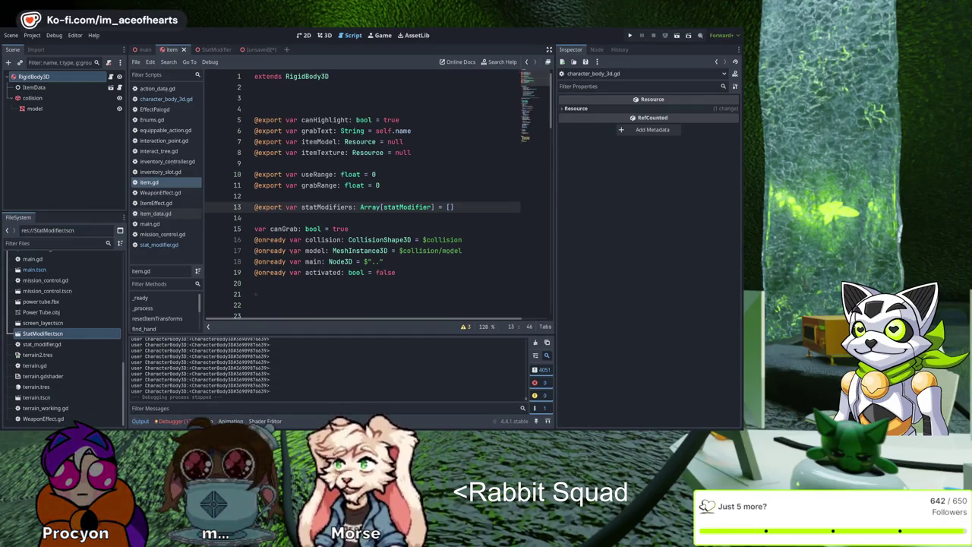
key("Right")
key("Right")
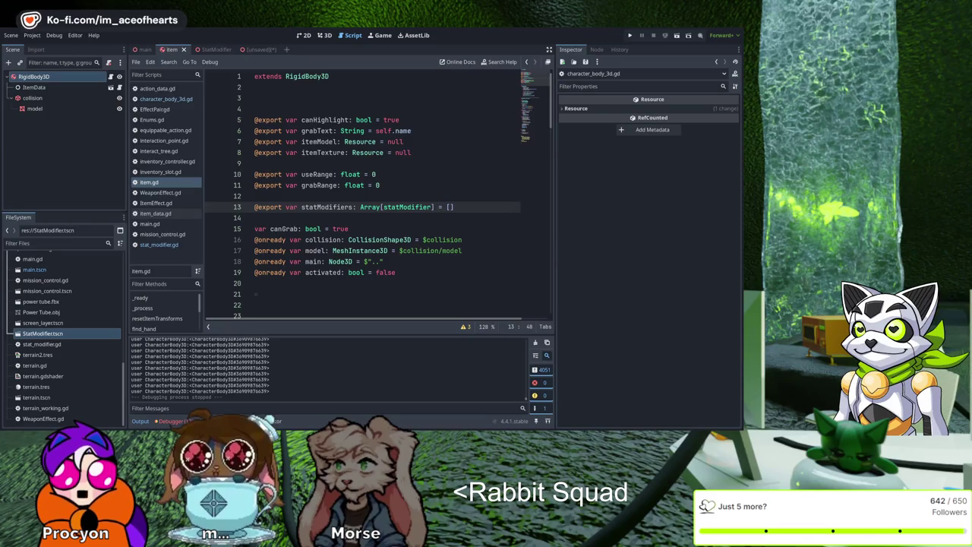
key("Up")
key("Up")
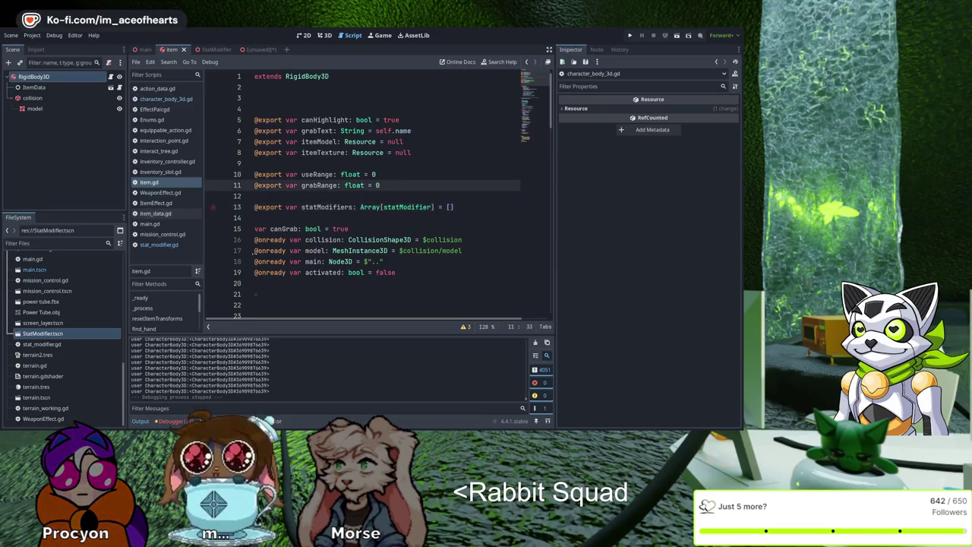
key("Down")
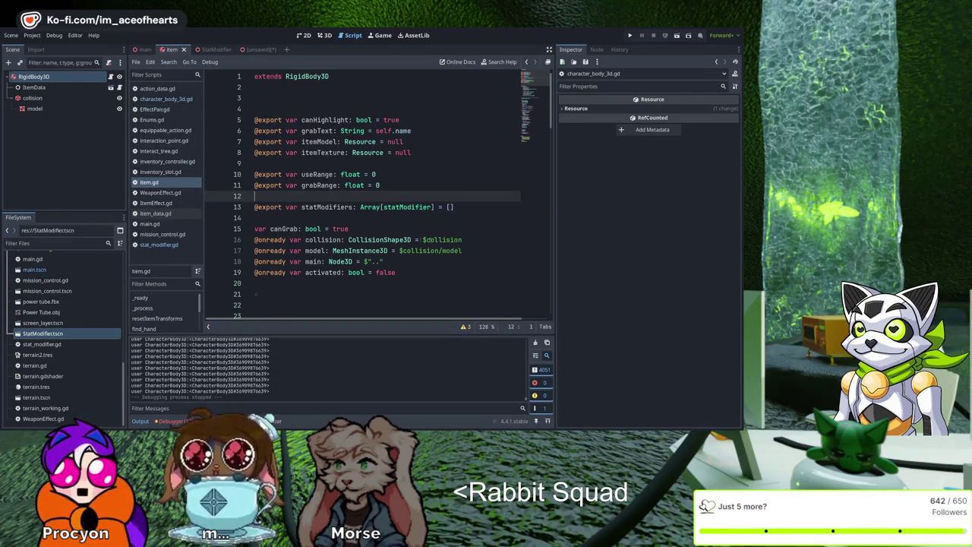
key("alt+Left")
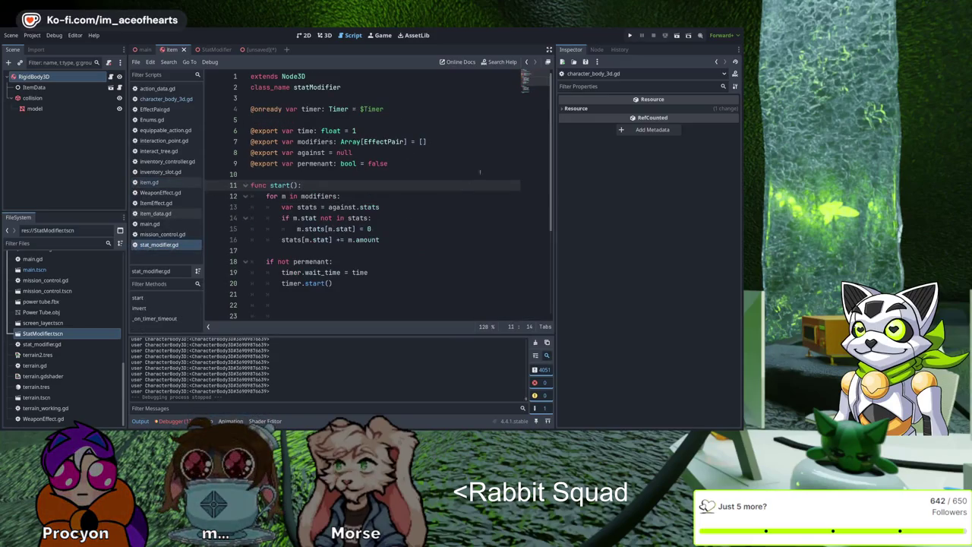
key("alt+Left")
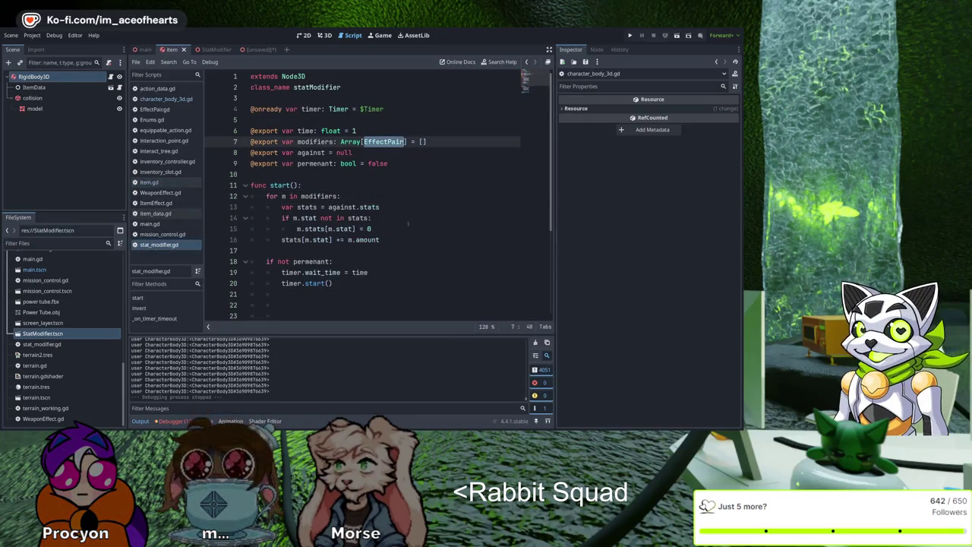
key("Down")
key("Down")
key("Down")
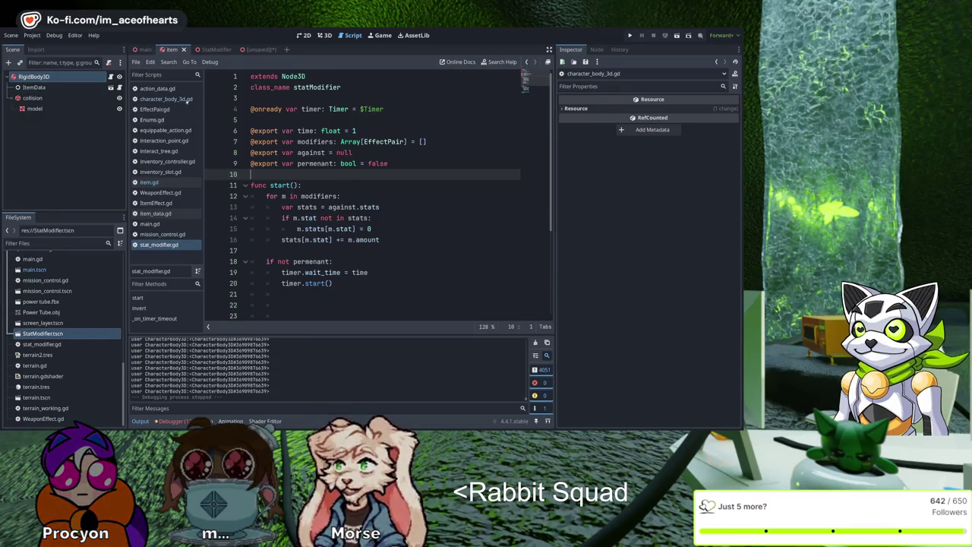
key("alt+Left")
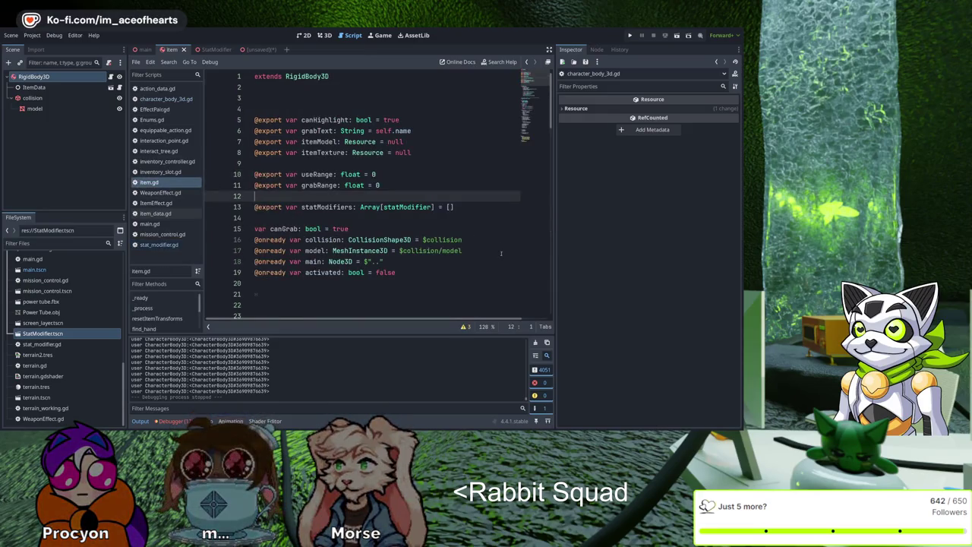
Step: Retype statModifiers as Array[EffectPair], then select Small Gear in the main scene's 3D view
double_click(407, 207)
type("EffectPair")
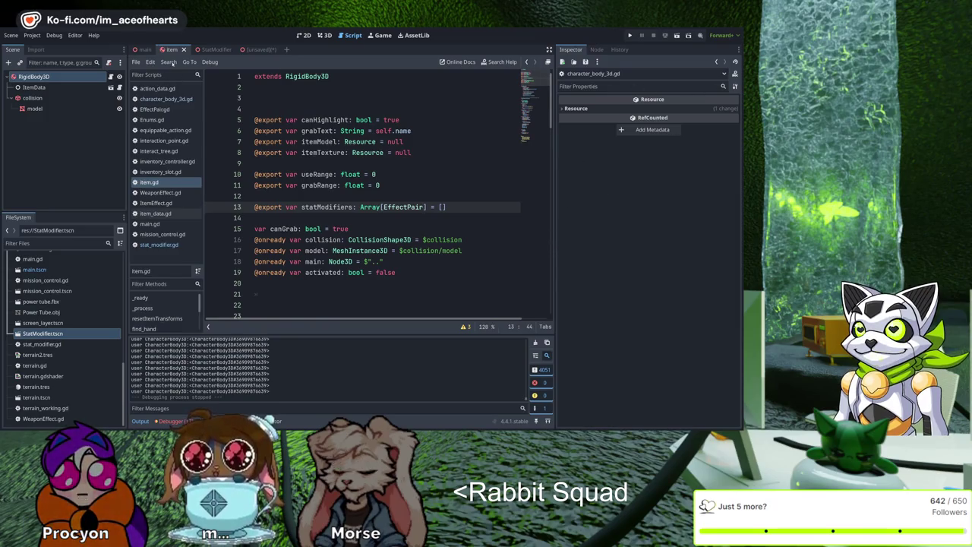
left_click(142, 49)
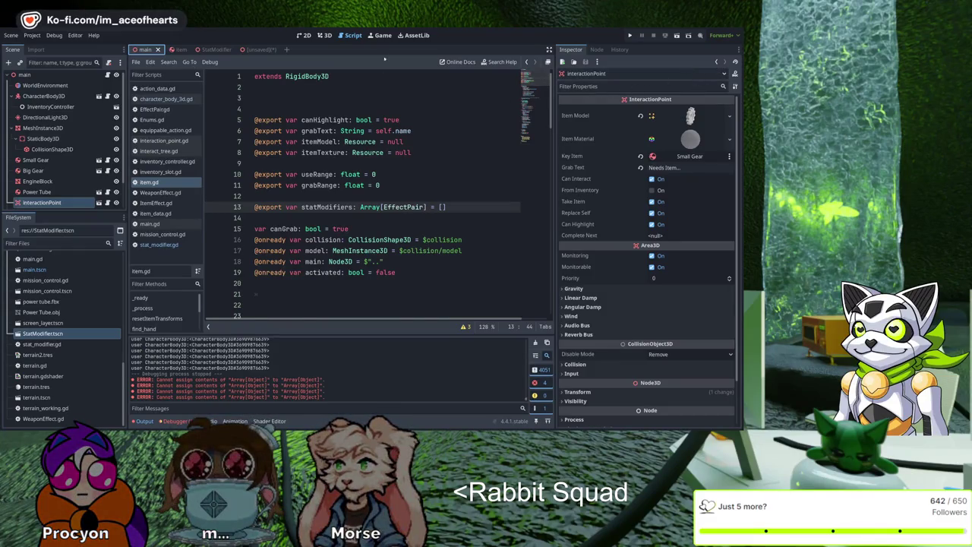
key("ctrl+F2")
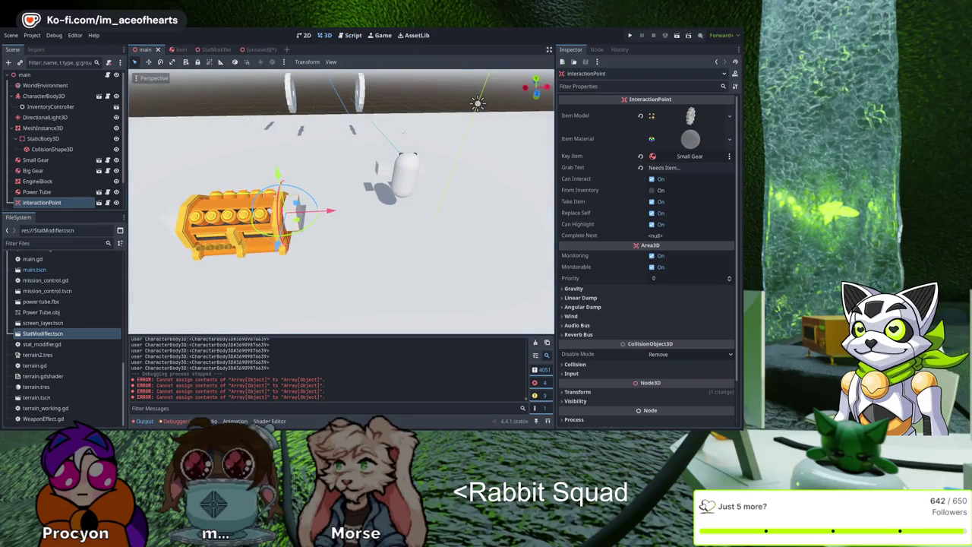
left_click(36, 159)
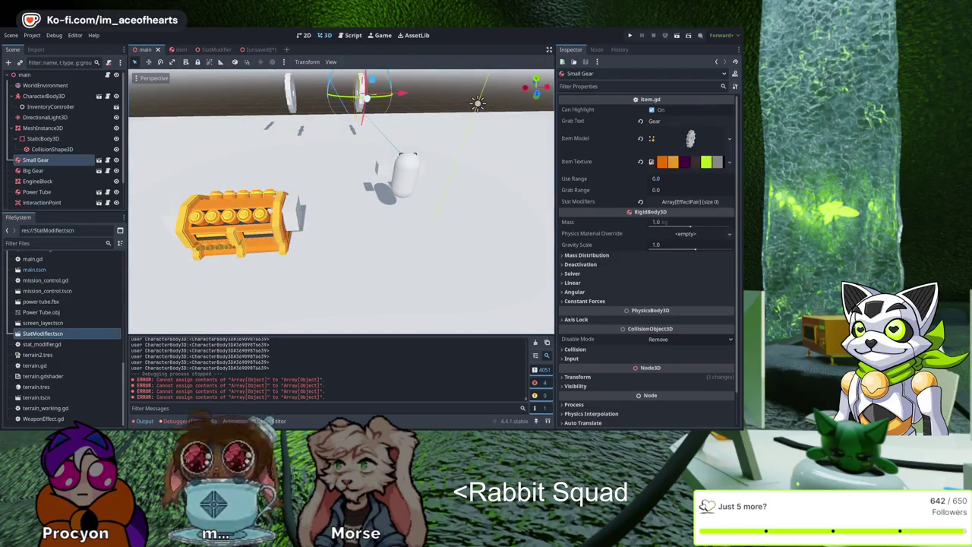
Step: Add a new EffectPair as element 0 of Small Gear's Stat Modifiers, with Stat 'Ae' and Amount 1.0
left_click(689, 201)
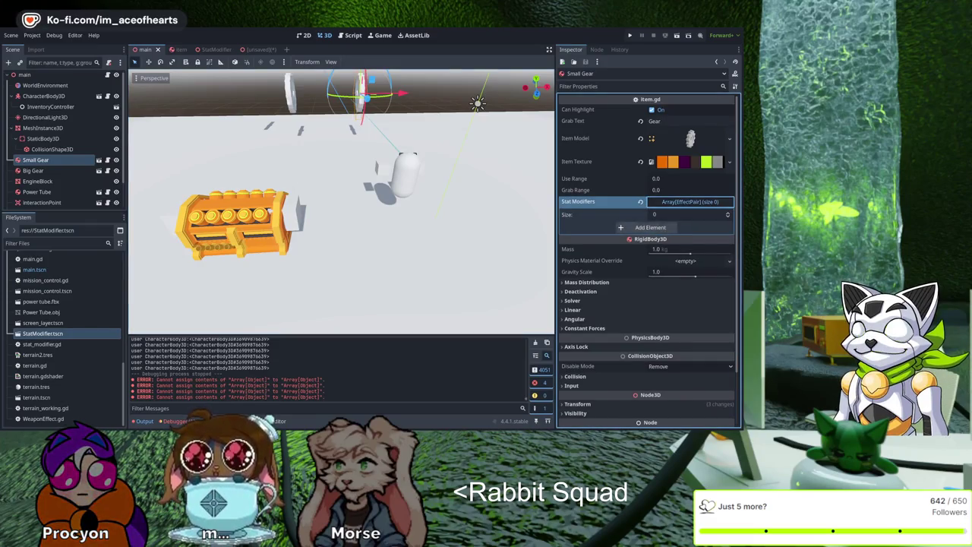
left_click(650, 227)
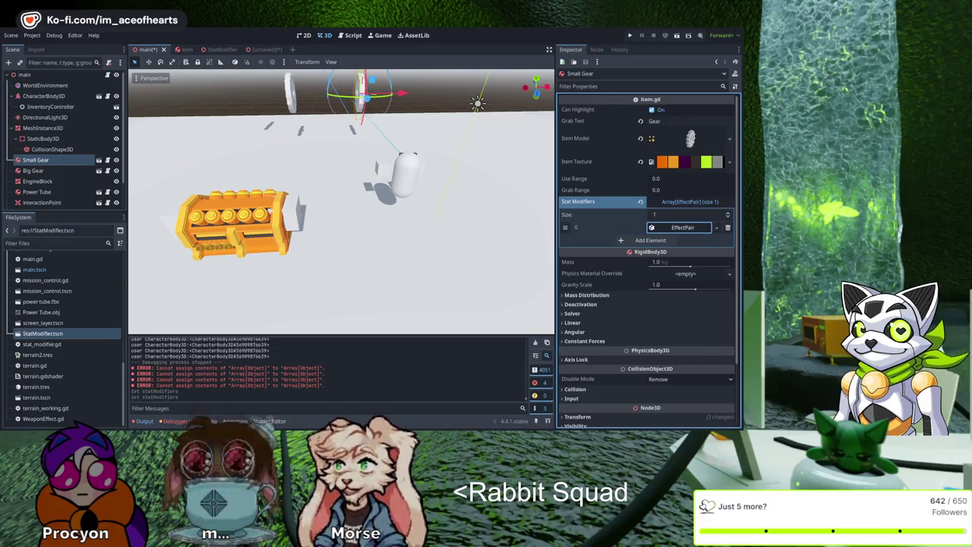
left_click(679, 227)
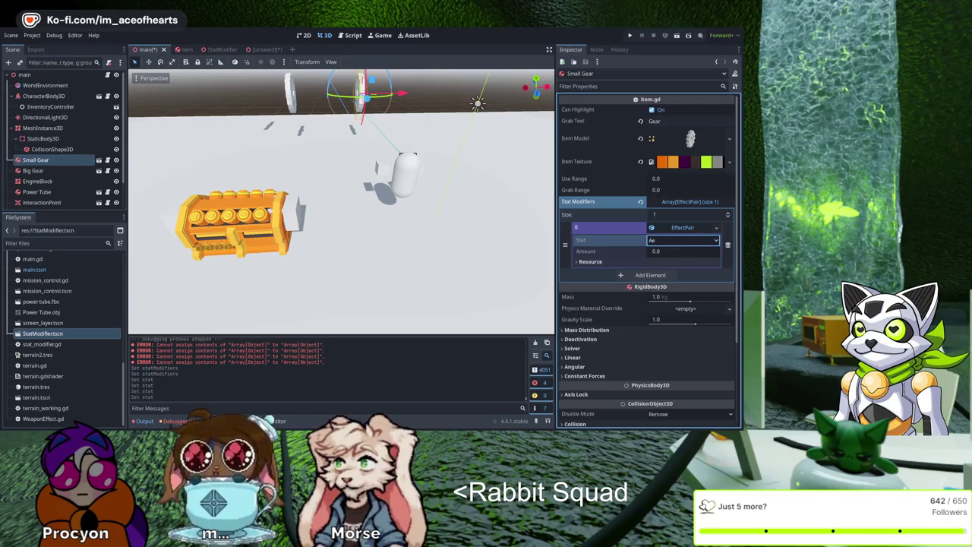
left_click(682, 251)
type("1")
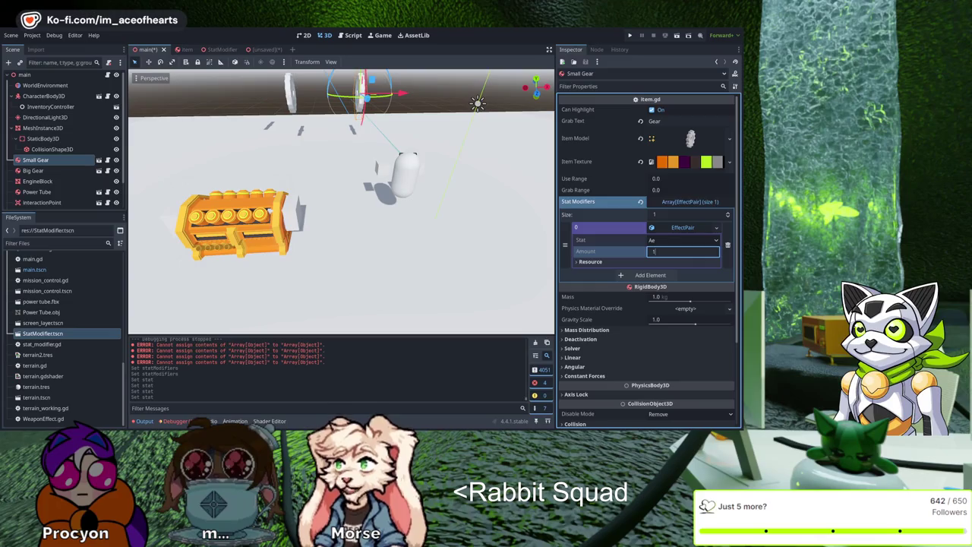
left_click(681, 240)
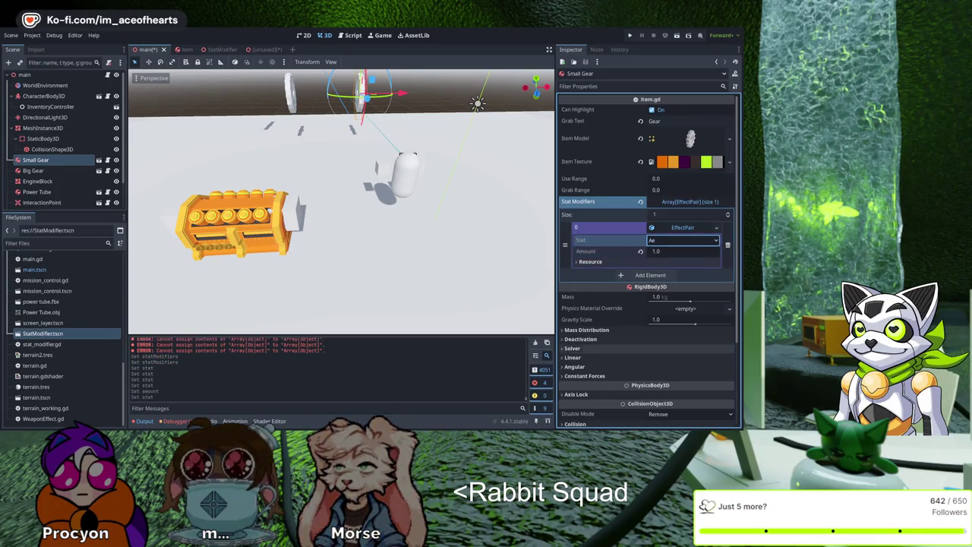